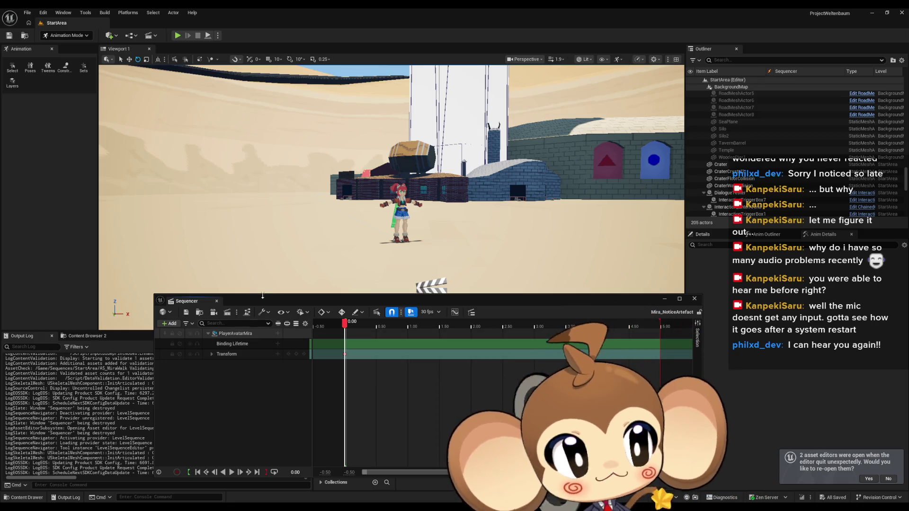
Bring the view in on Mira and list the track options for the PlayerAvatarMira binding.
left_click_drag(289, 227, 236, 223)
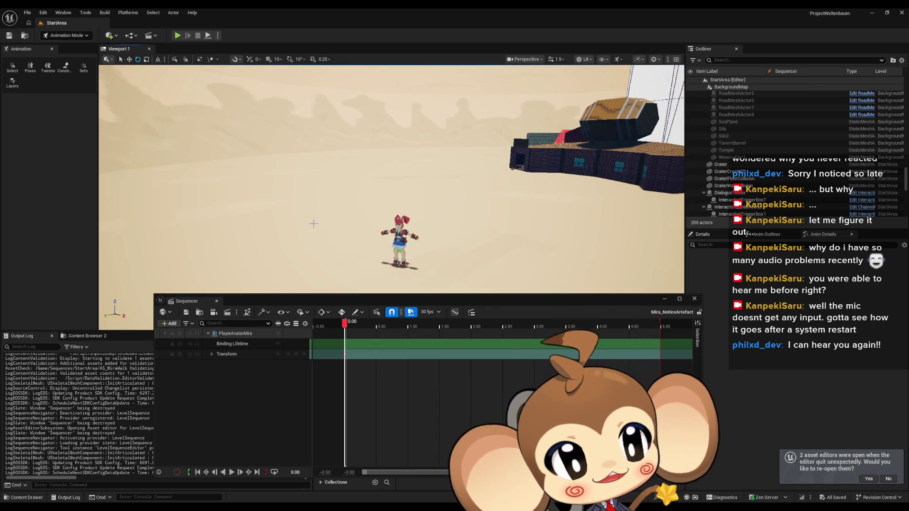
mouse_move(348, 211)
left_mouse_down()
mouse_move(397, 216)
mouse_move(405, 207)
mouse_move(388, 180)
mouse_move(410, 204)
mouse_move(415, 197)
left_mouse_up()
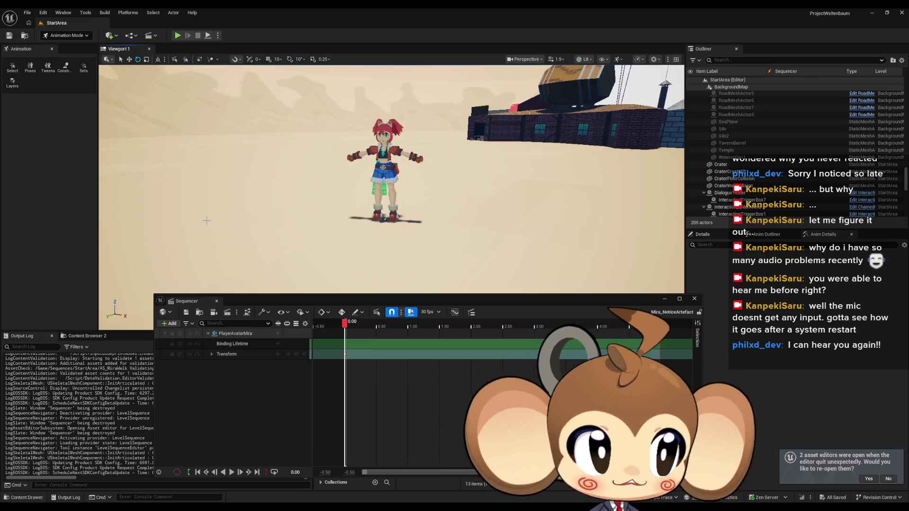
mouse_move(347, 195)
left_mouse_down()
mouse_move(308, 199)
mouse_move(444, 137)
mouse_move(326, 144)
left_mouse_up()
left_click(277, 333)
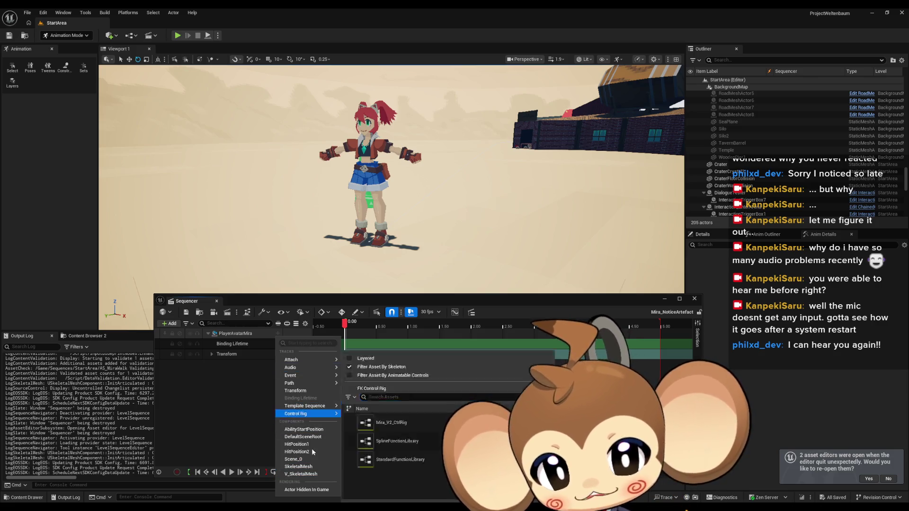
Add a V_SkeletalMesh track to PlayerAvatarMira carrying the Mira_V2_SitFromTripped animation.
left_click(315, 474)
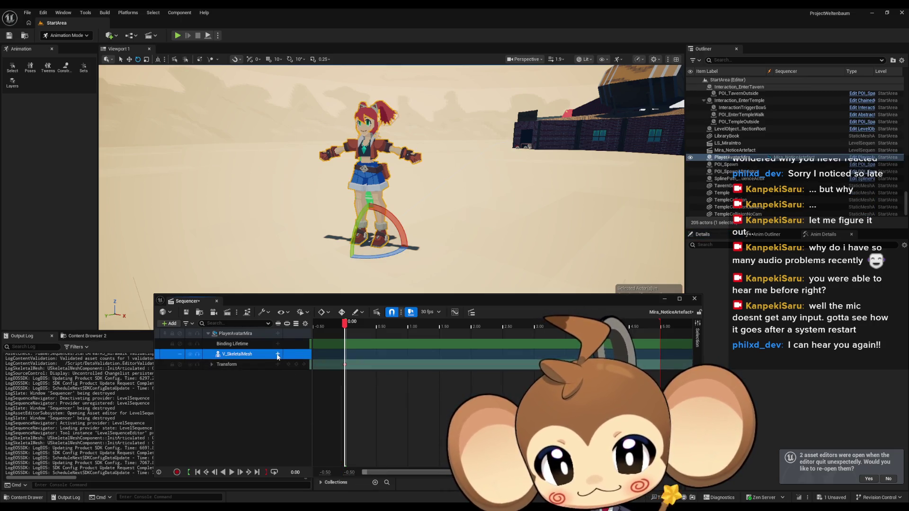
left_click(278, 354)
mouse_move(329, 212)
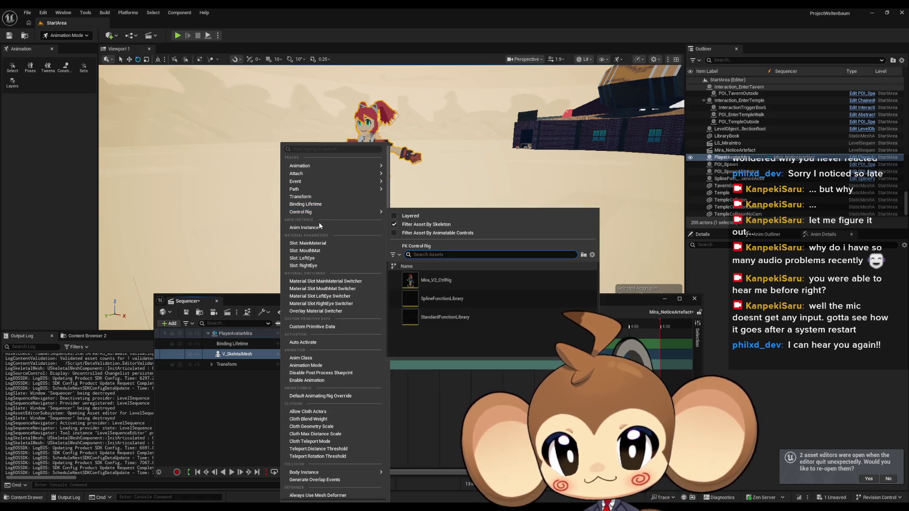
mouse_move(321, 166)
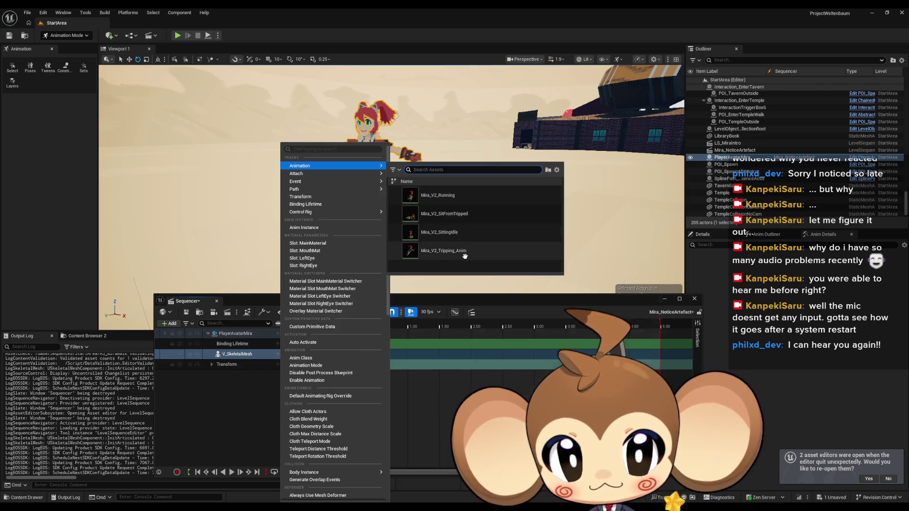
left_click(466, 217)
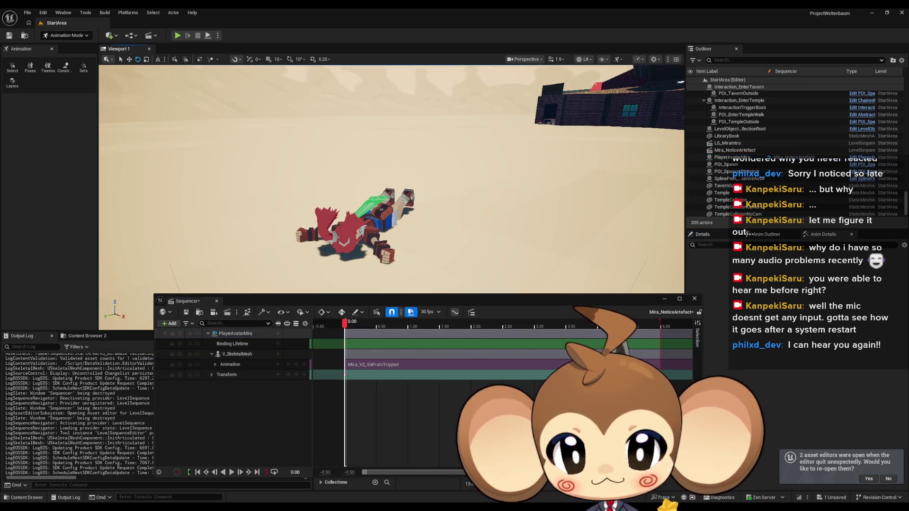
Delete the SitFromTripped section so the Animation track is empty, then close Sequencer.
left_click(377, 365)
key("Delete")
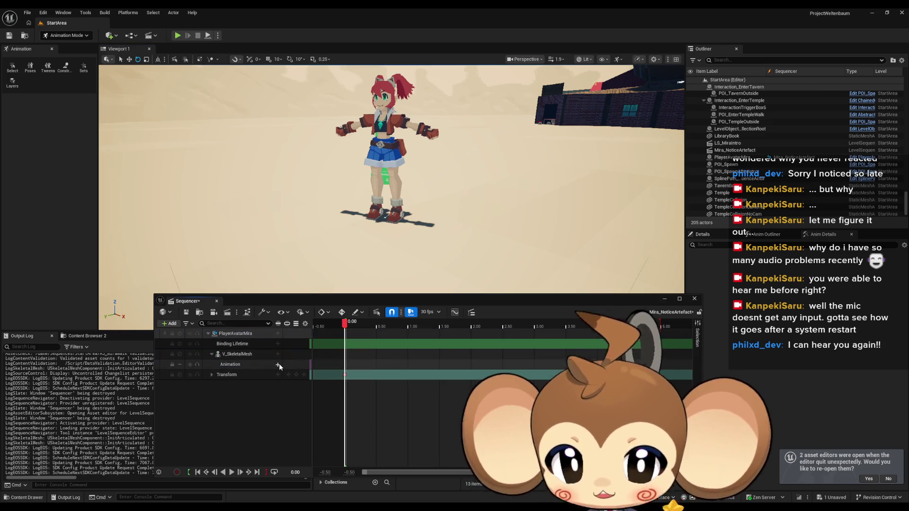
left_click(278, 365)
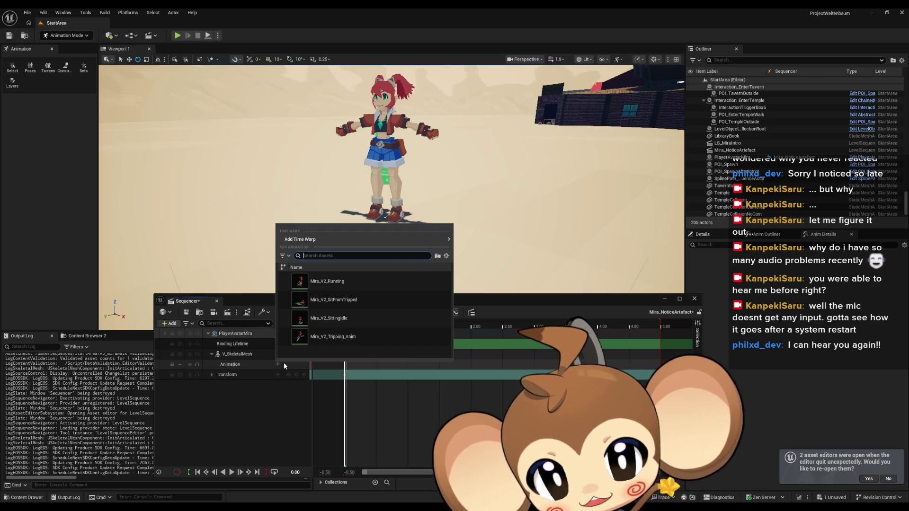
left_click(275, 421)
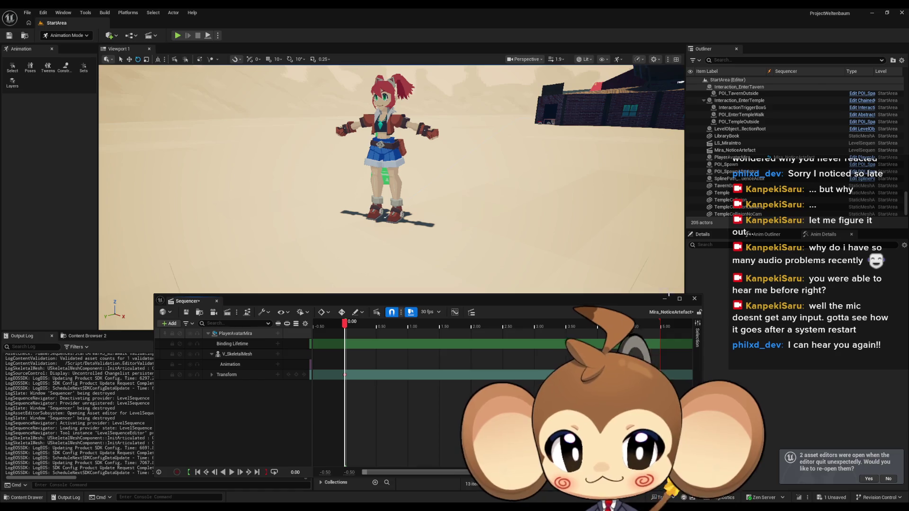
left_click(694, 298)
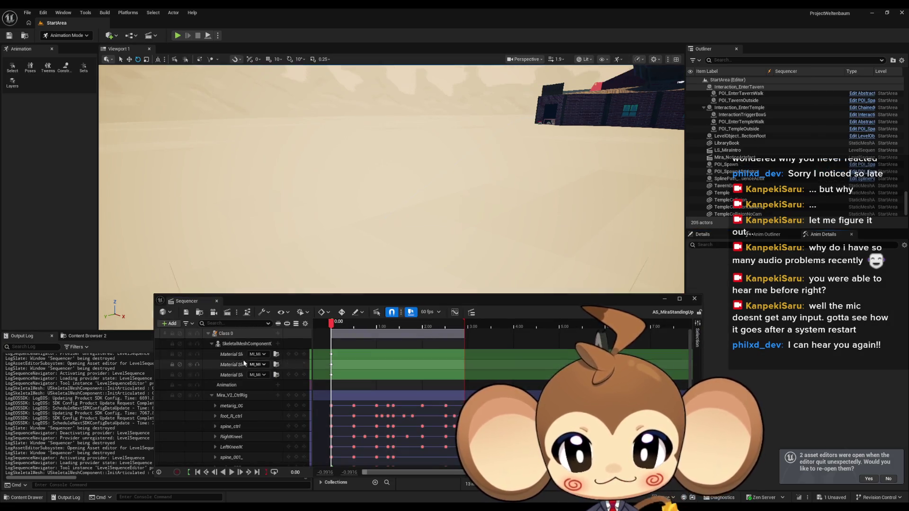
Bake SkeletalMeshComponent0 into a Mira_V2_StandingUp animation in Mira_Version2, then open AS_MiraWalk.
left_click(241, 345)
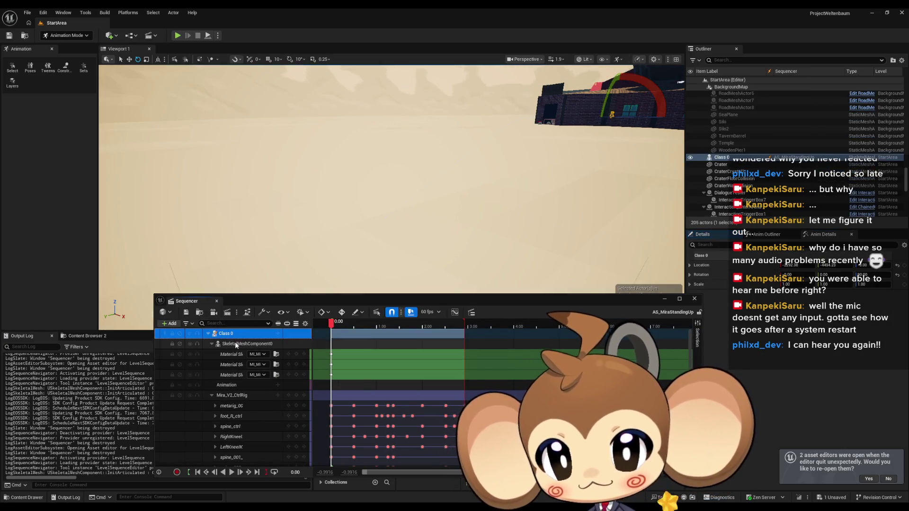
right_click(238, 347)
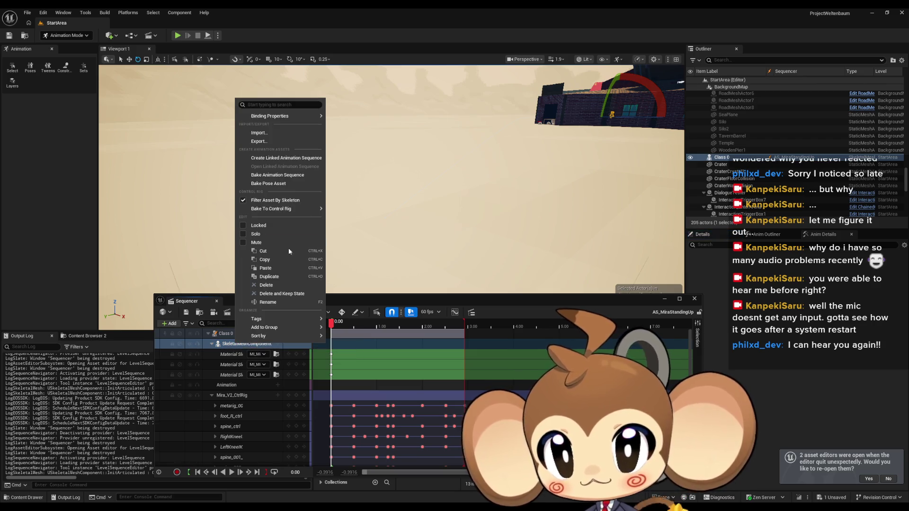
left_click(305, 176)
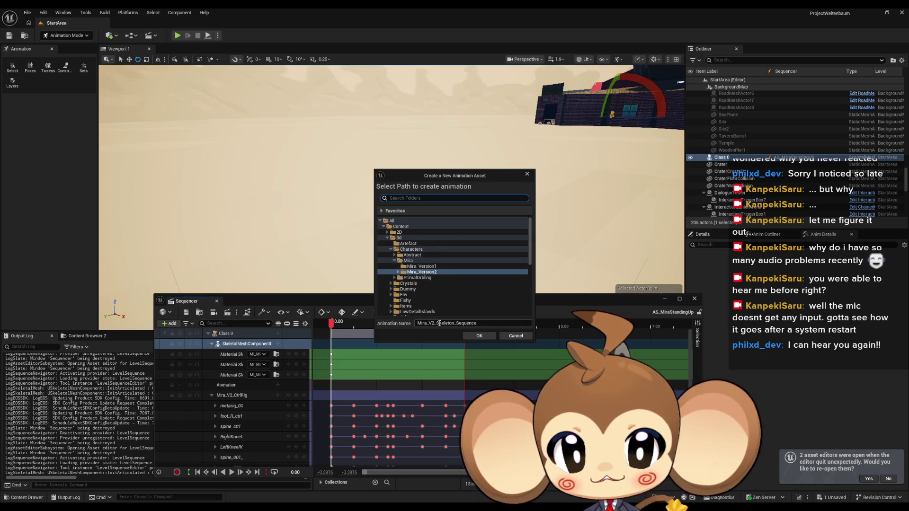
left_click_drag(438, 323, 509, 326)
type("Sta")
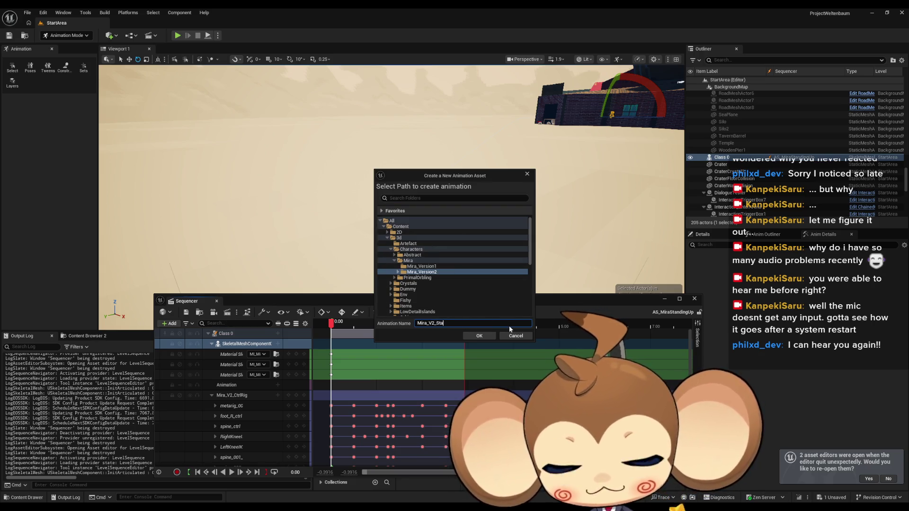
type("ndingUp")
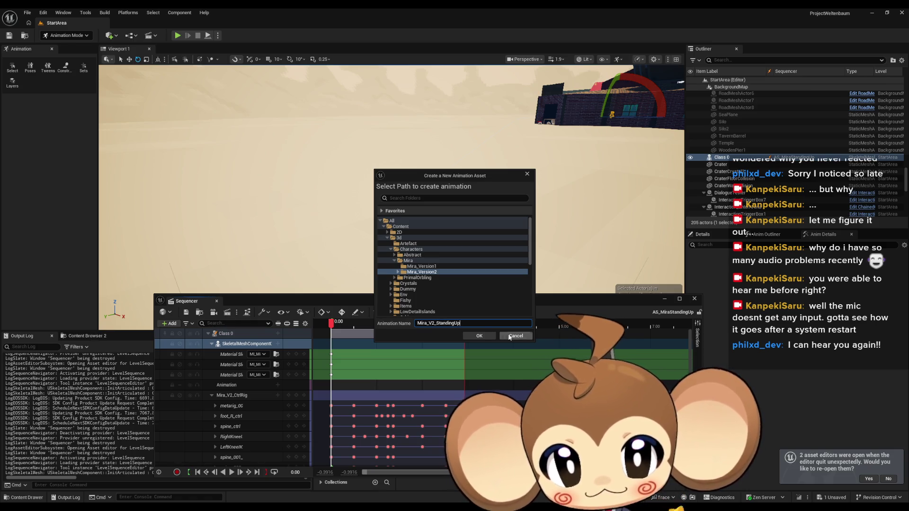
left_click(482, 336)
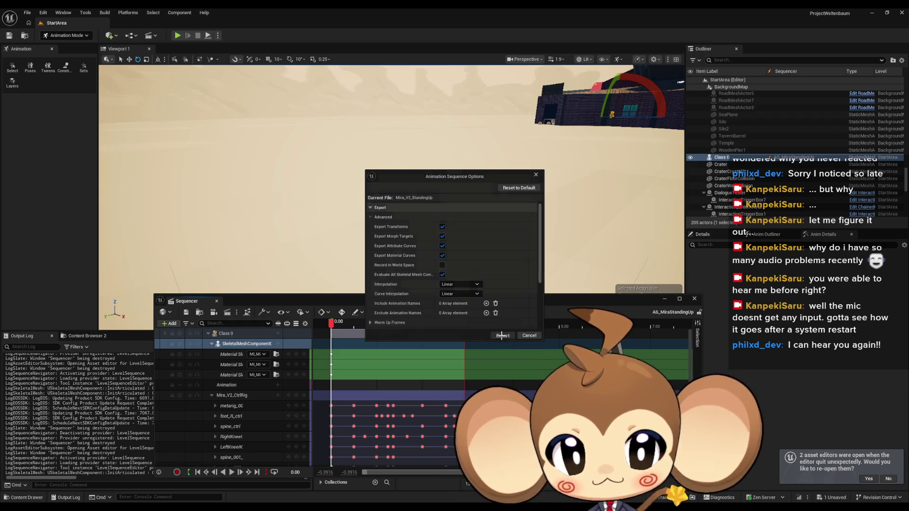
left_click(502, 335)
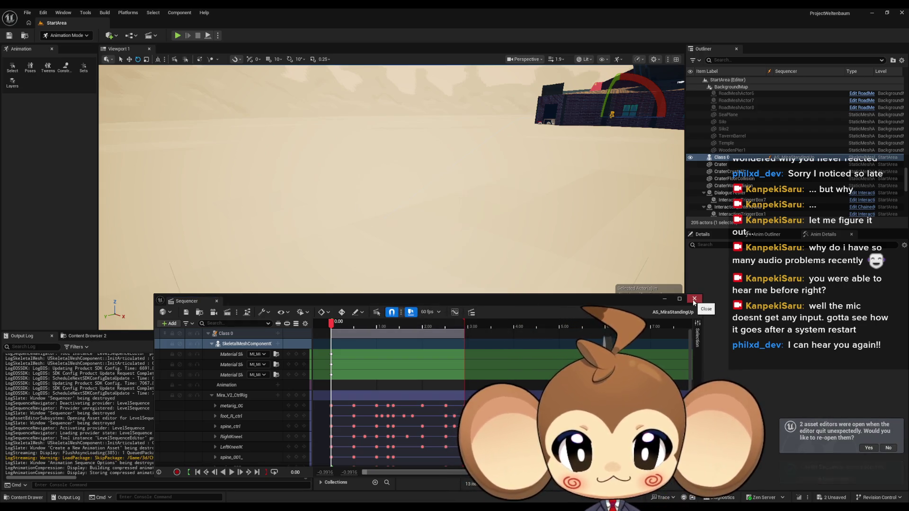
left_click(694, 299)
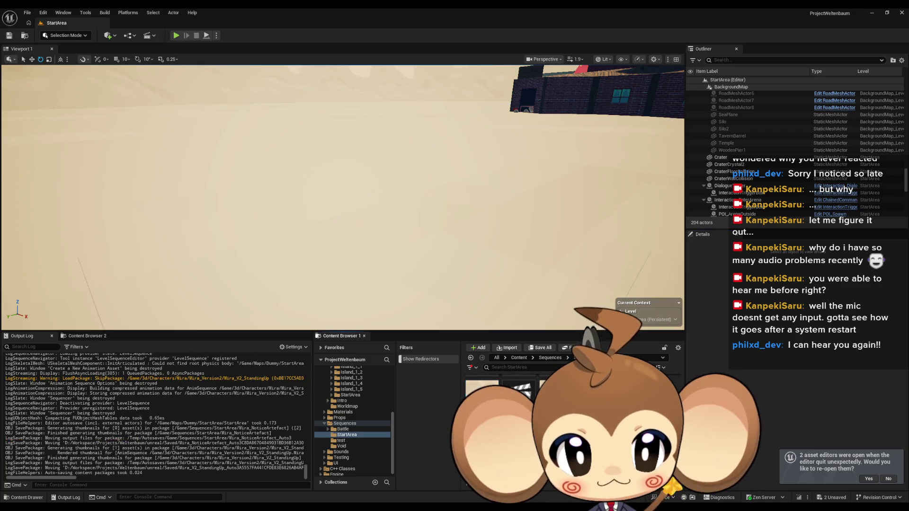
double_click(519, 393)
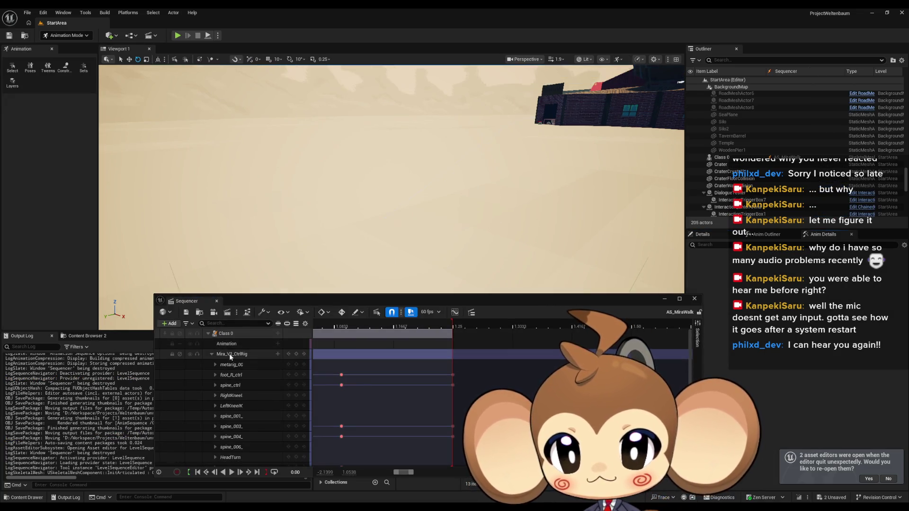
Check the Mira_V2_CtrlRig and Class 0 binding menus, then collapse the control rig controls.
left_click(233, 355)
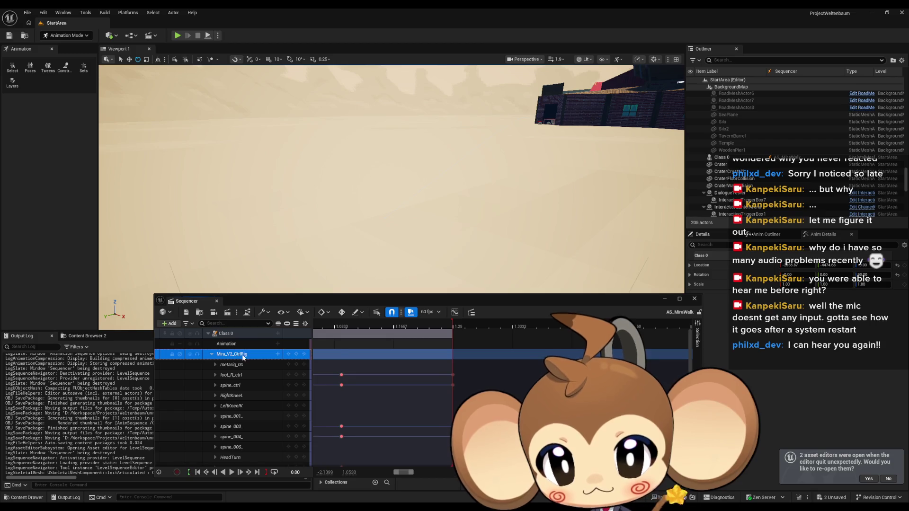
right_click(242, 357)
left_click(229, 335)
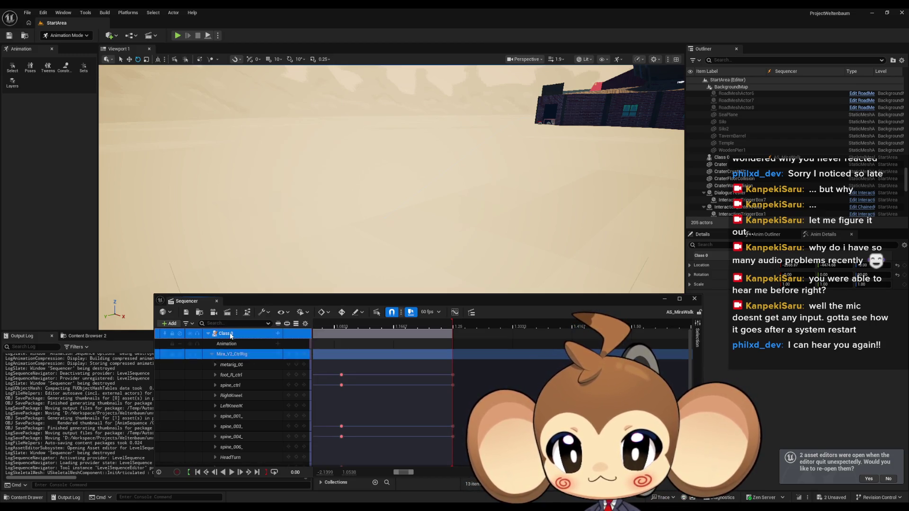
right_click(229, 337)
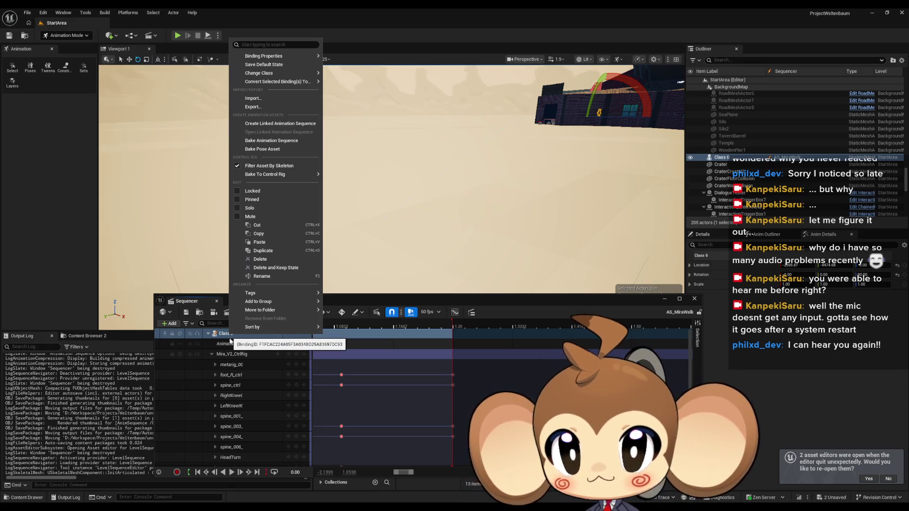
left_click(239, 355)
right_click(241, 356)
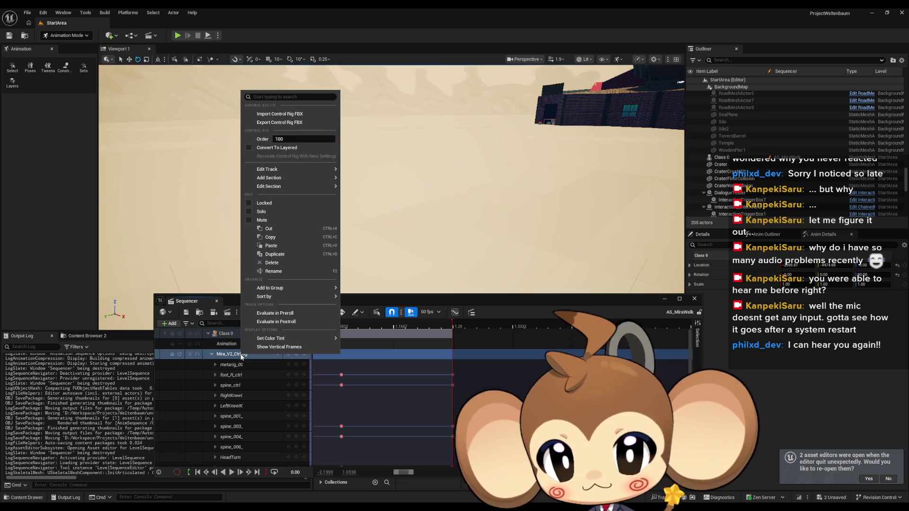
left_click(241, 356)
scroll(248, 353, "down", 5)
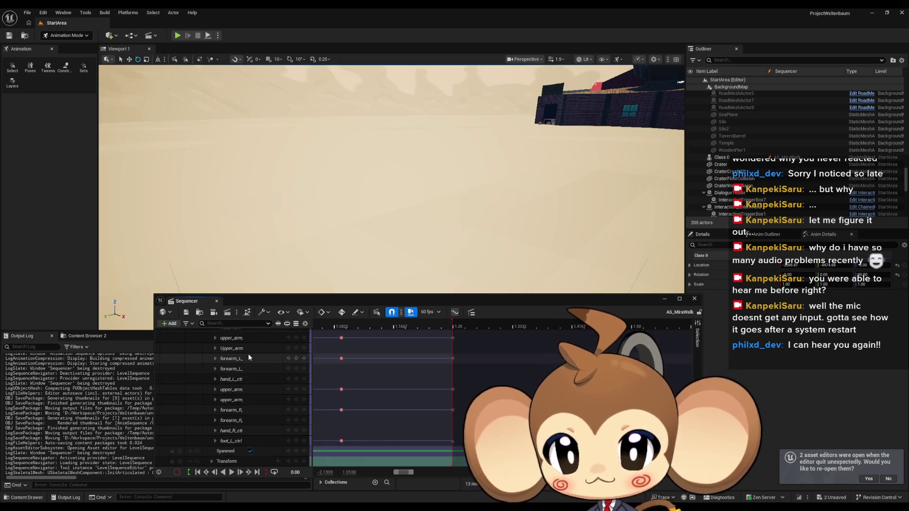
scroll(247, 355, "up", 5)
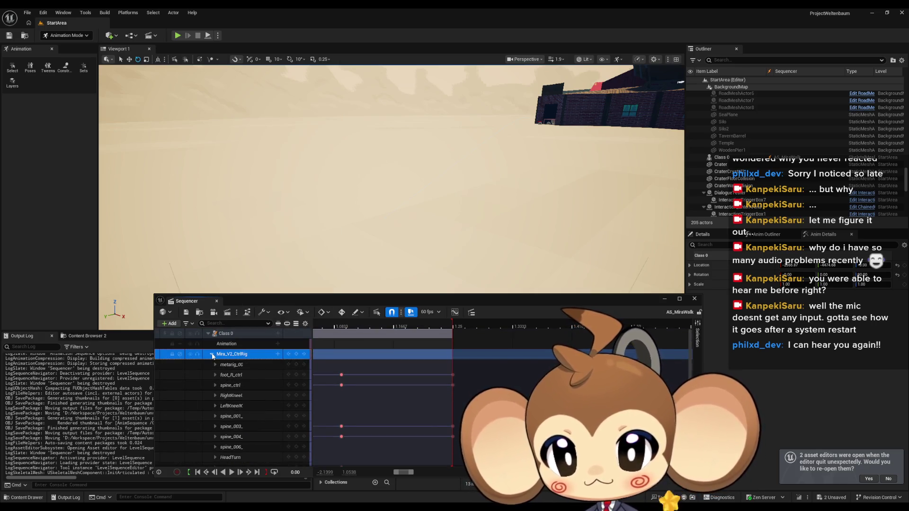
left_click(211, 355)
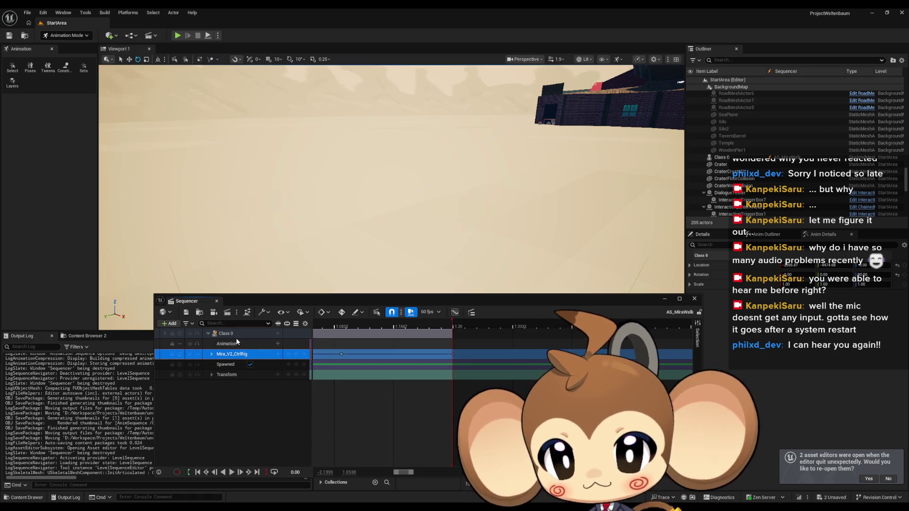
scroll(373, 338, "left", 3)
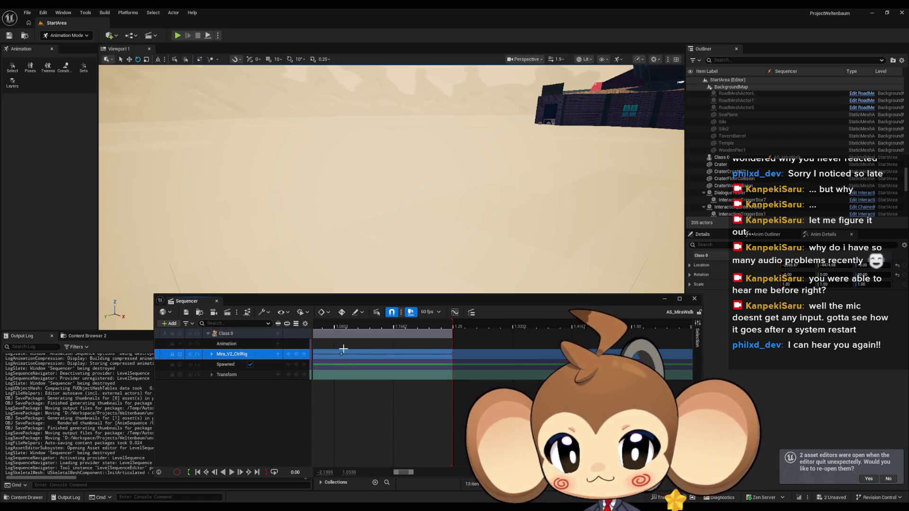
scroll(409, 355, "left", 5)
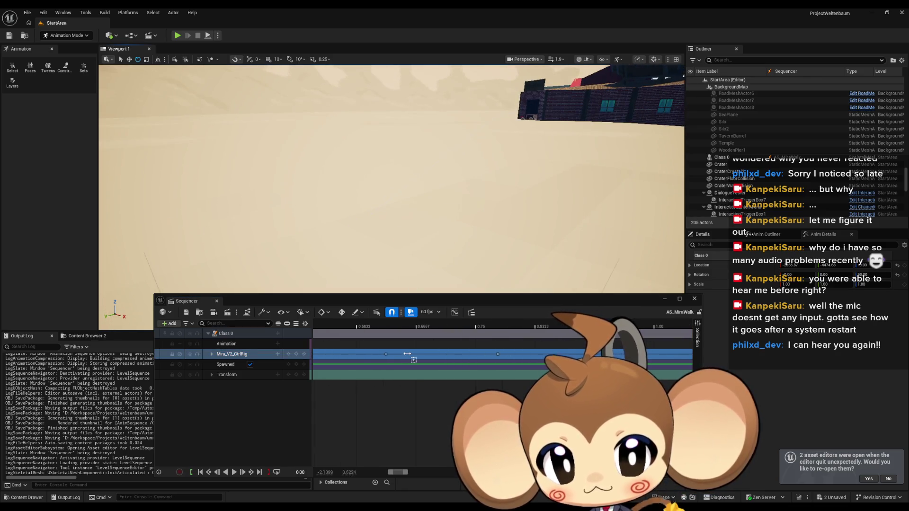
Bake the Class 0 binding into a Mira_V2_Walking animation, export it, and reopen Mira_NoticeArtefact.
right_click(235, 334)
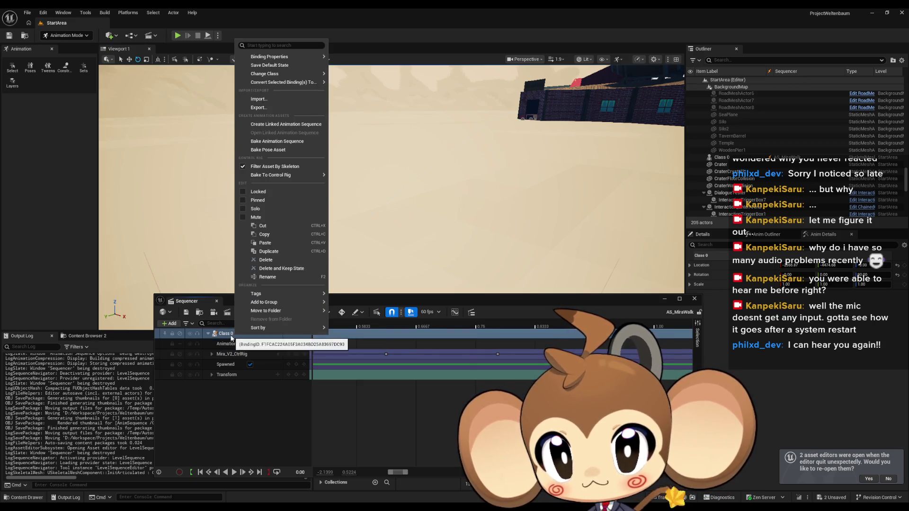
left_click(290, 142)
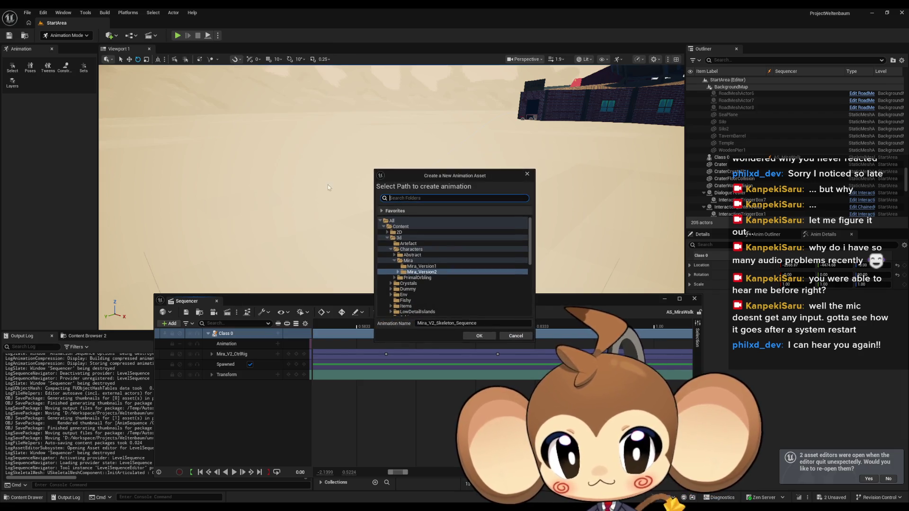
left_click_drag(436, 323, 453, 323)
left_click(506, 325, "shift")
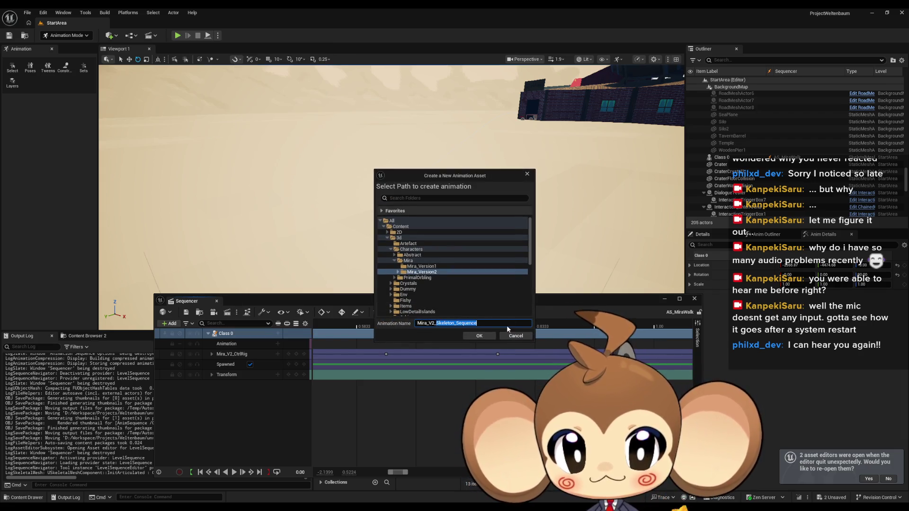
type("Walking")
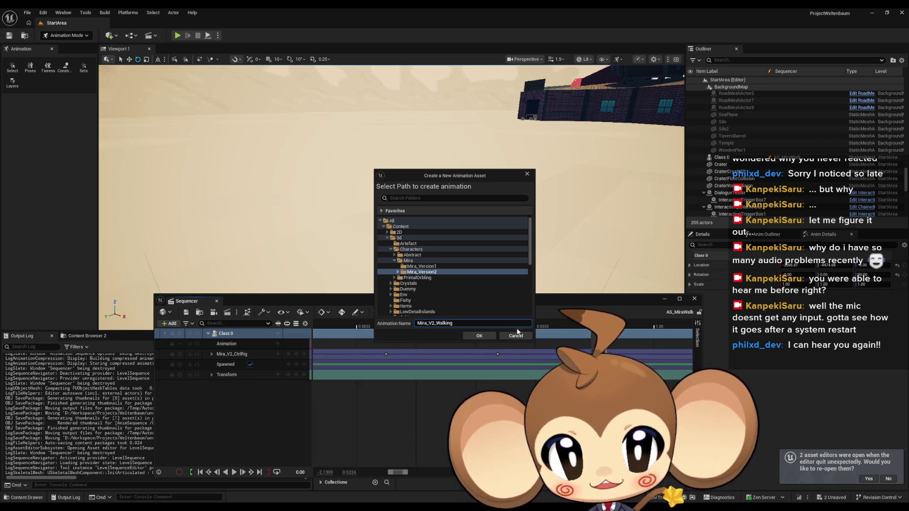
left_click(479, 336)
left_click(502, 335)
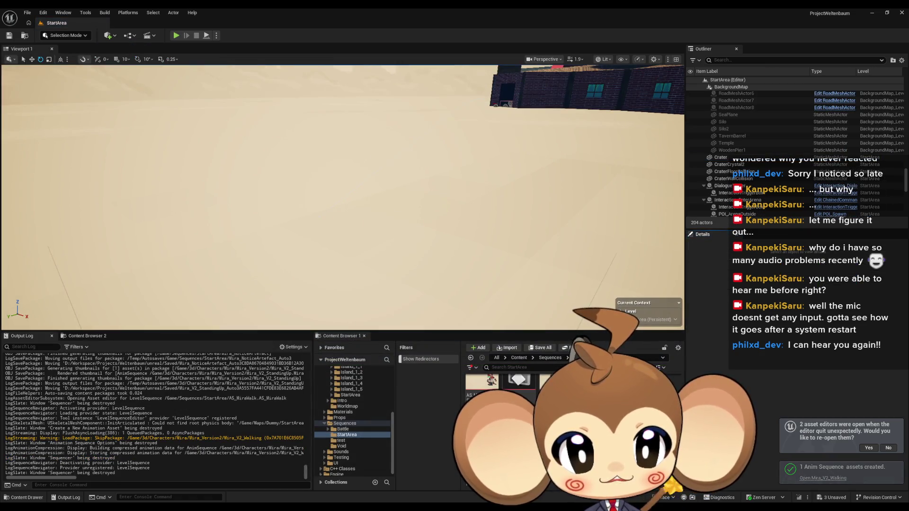
double_click(519, 380)
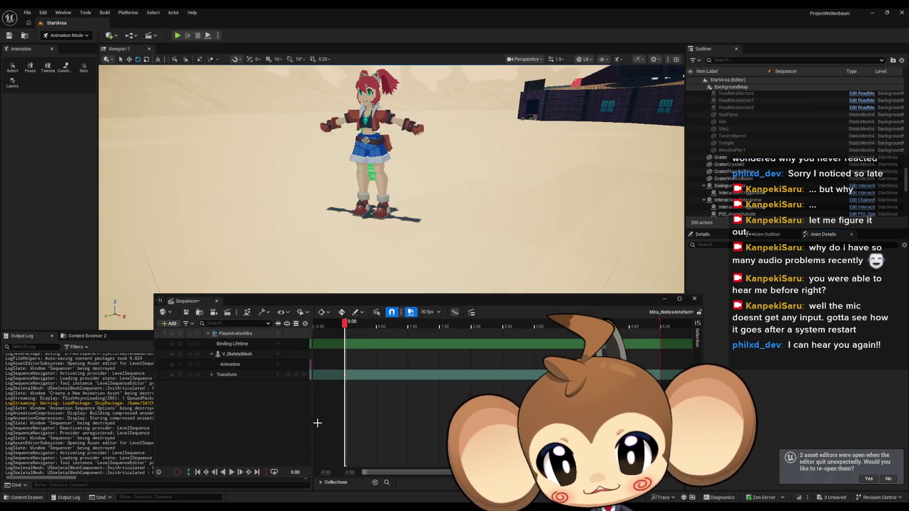
Add Mira_V2_StandingUp to Mira's Animation track and set the cutscene to 60 fps.
left_click(278, 364)
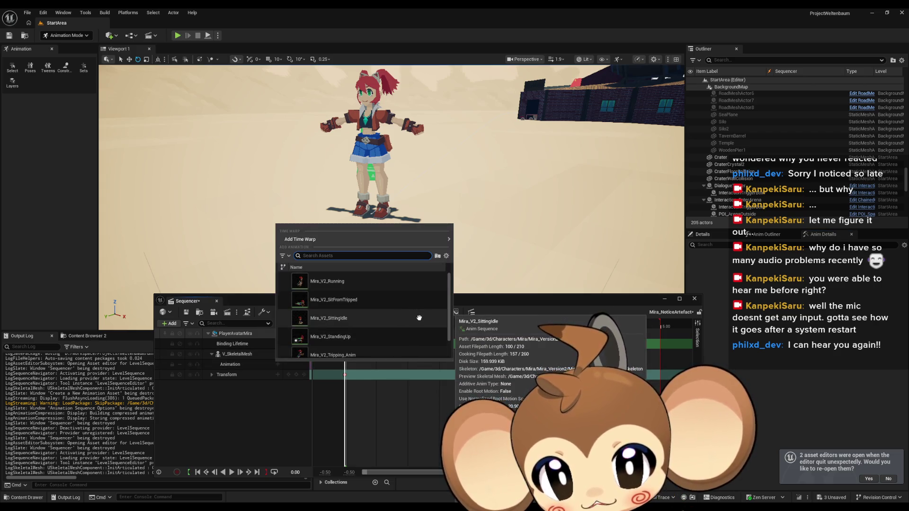
scroll(399, 331, "down", 1)
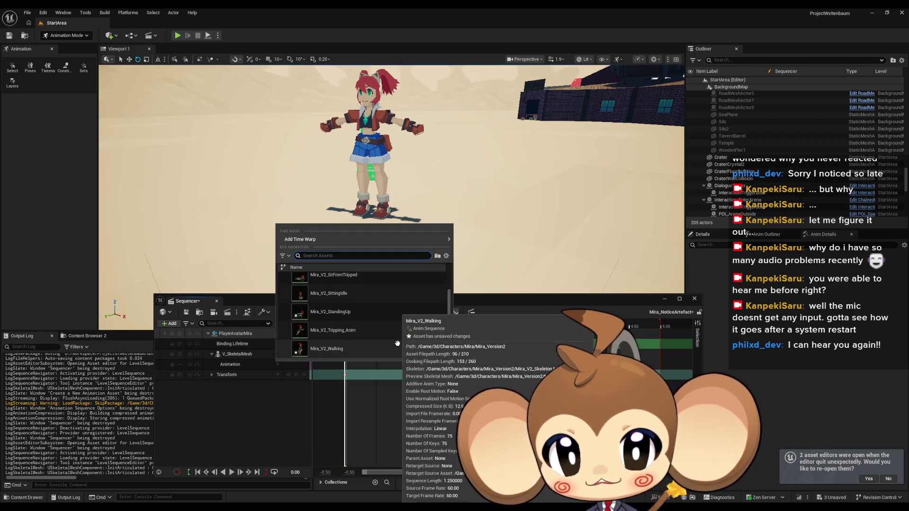
left_click(381, 313)
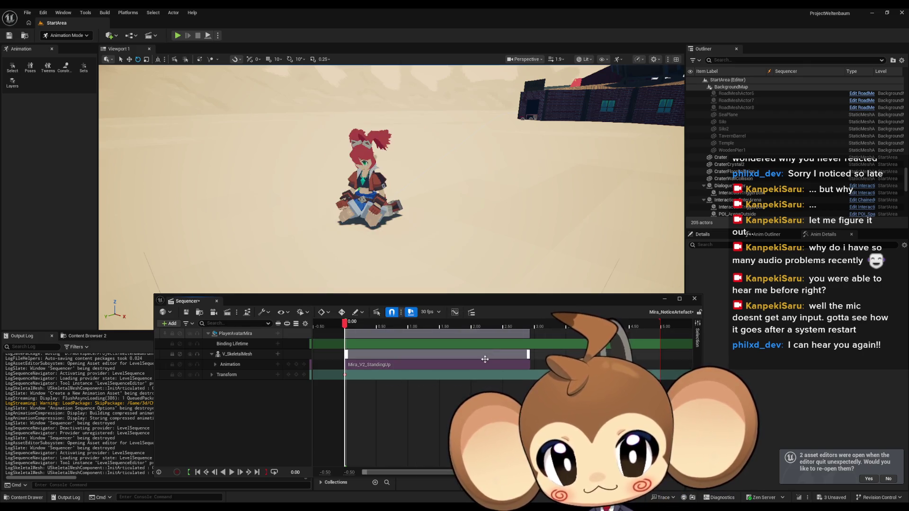
left_click_drag(347, 322, 542, 327)
left_click(431, 311)
left_click(452, 394)
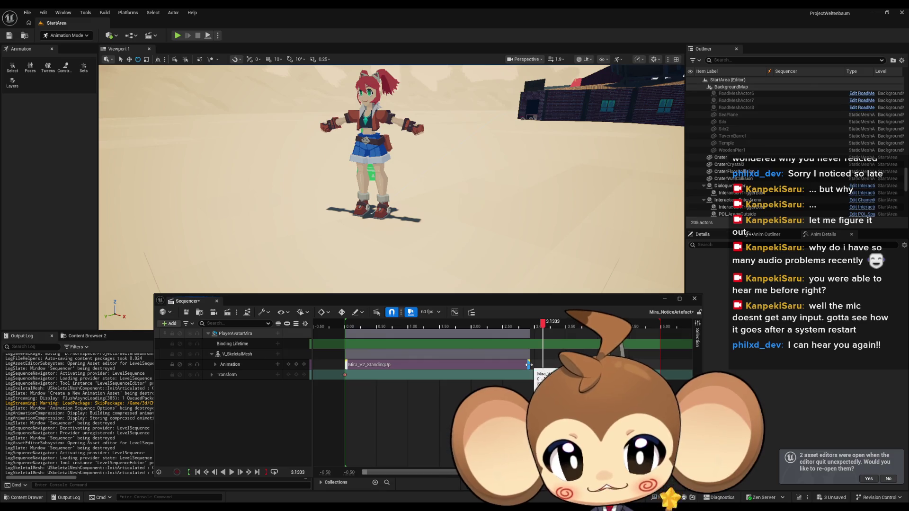
mouse_move(543, 324)
left_mouse_down()
mouse_move(468, 325)
mouse_move(538, 328)
mouse_move(529, 327)
left_mouse_up()
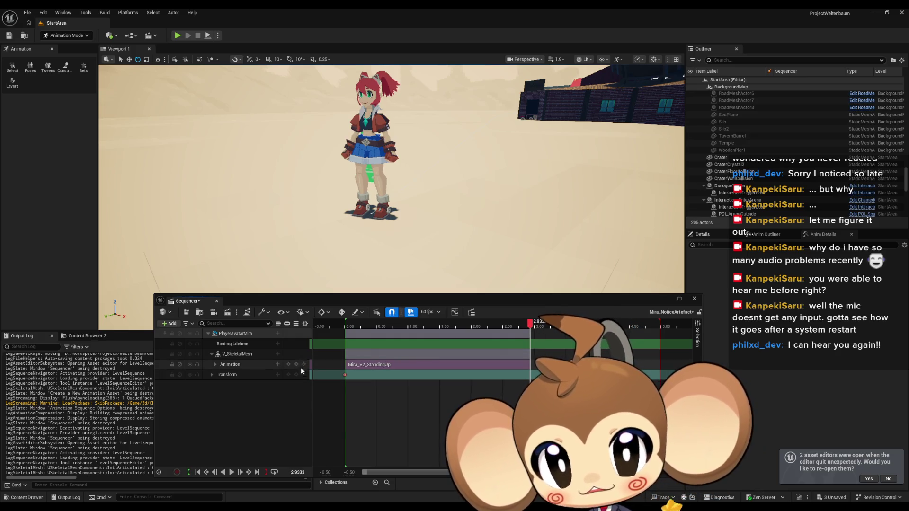
Add Mira_V2_Walking at the playhead where the stand-up animation ends.
left_click(297, 365)
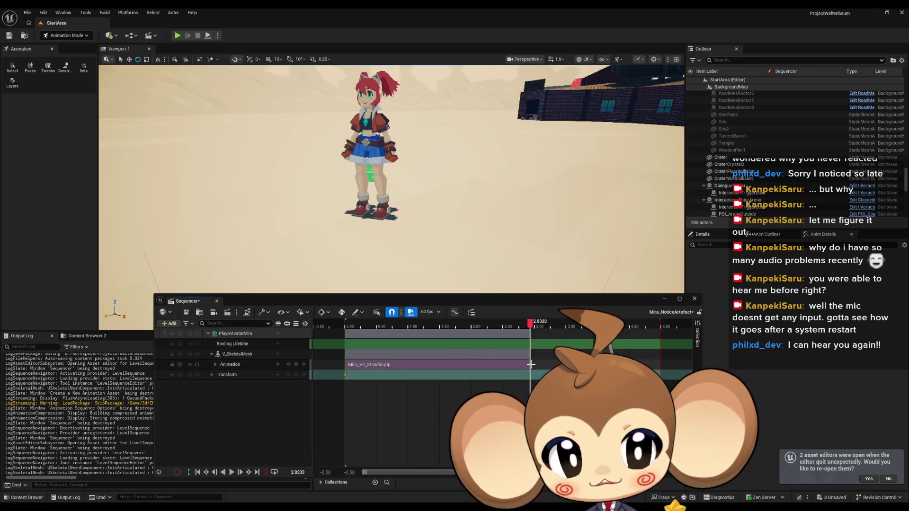
left_click(277, 367)
left_click(276, 365)
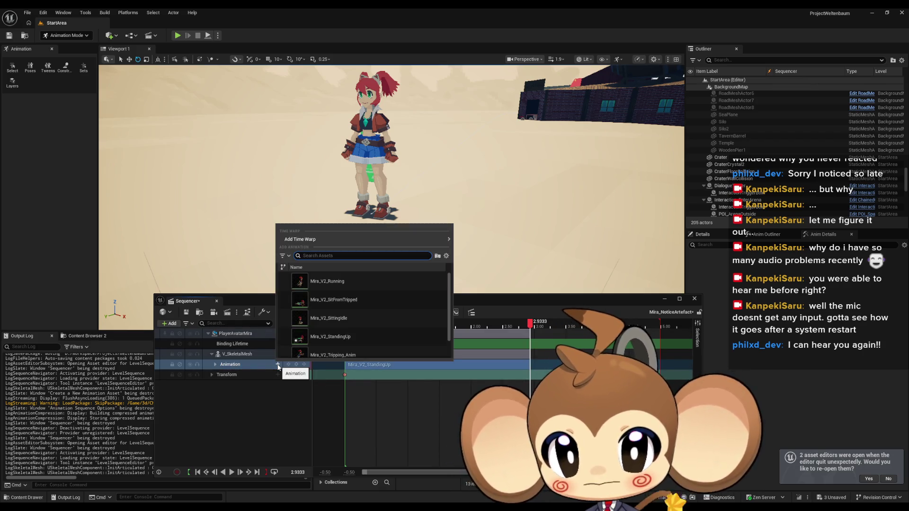
scroll(376, 343, "down", 3)
left_click(377, 343)
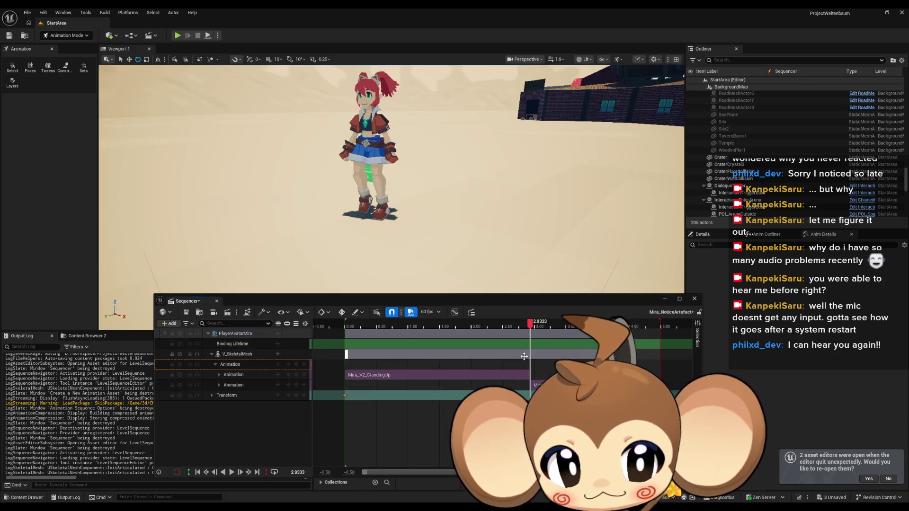
Scrub and play the cutscene to check the stand-up-to-walk transition, then close Sequencer.
mouse_move(530, 330)
left_mouse_down()
mouse_move(393, 328)
mouse_move(587, 331)
mouse_move(514, 332)
mouse_move(523, 332)
left_mouse_up()
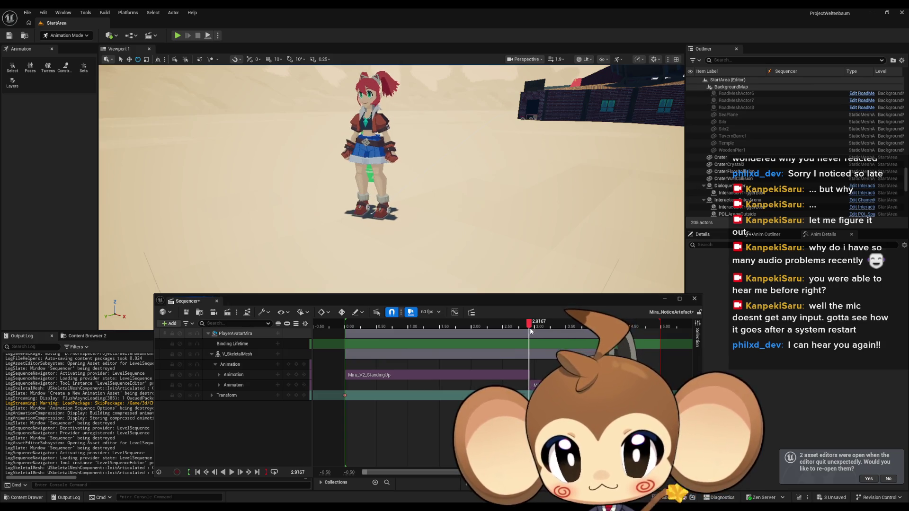
key("Left")
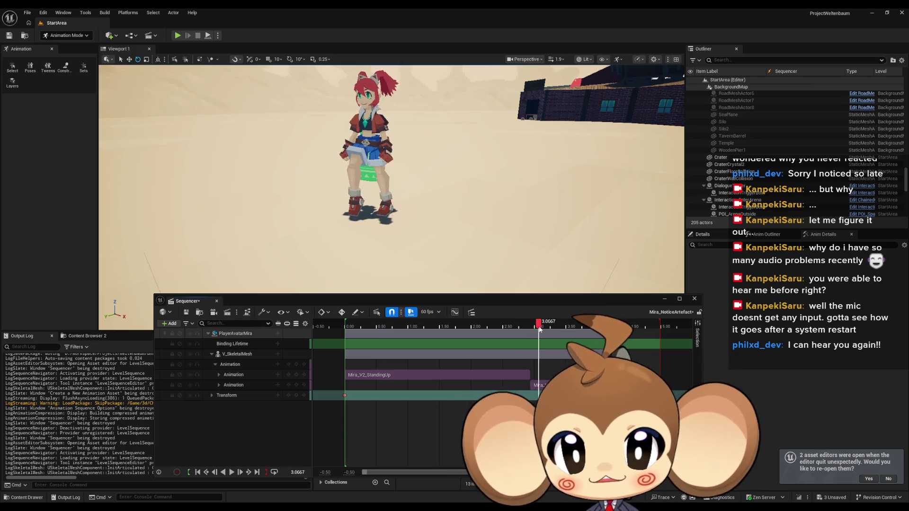
mouse_move(529, 329)
left_mouse_down()
mouse_move(545, 326)
mouse_move(345, 326)
left_mouse_up()
left_click(231, 472)
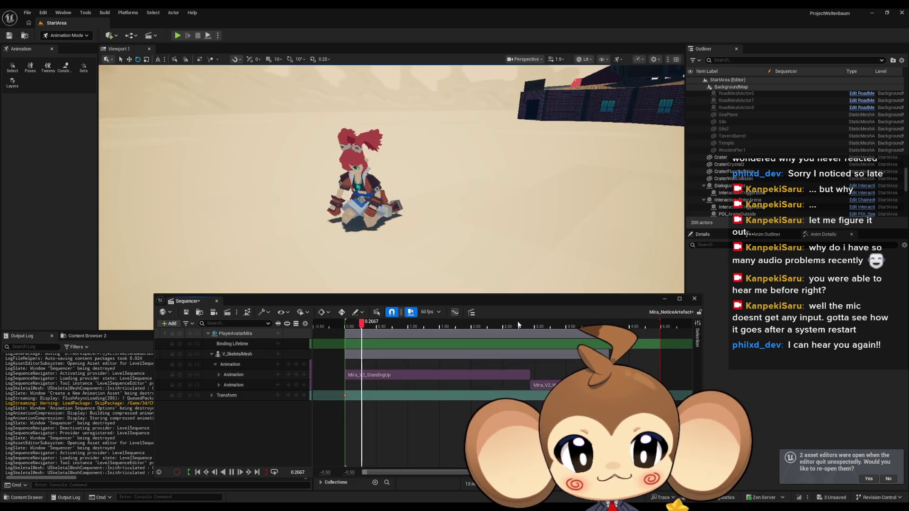
mouse_move(518, 325)
left_mouse_down()
mouse_move(546, 326)
mouse_move(526, 325)
mouse_move(544, 325)
mouse_move(534, 325)
left_mouse_up()
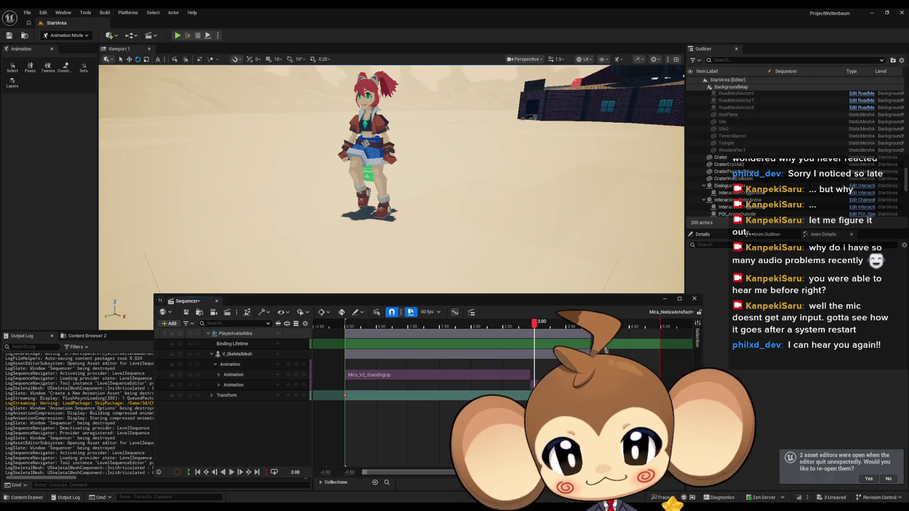
left_click(694, 298)
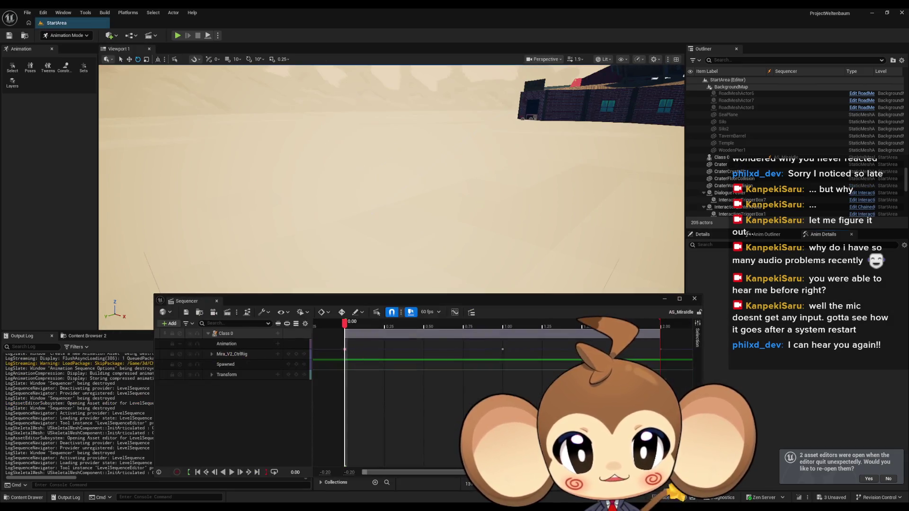
left_click(227, 333)
Bake the Class 0 rig into a Mira_V2_Idle animation, export it, and return to Mira_NoticeArtefact.
right_click(232, 333)
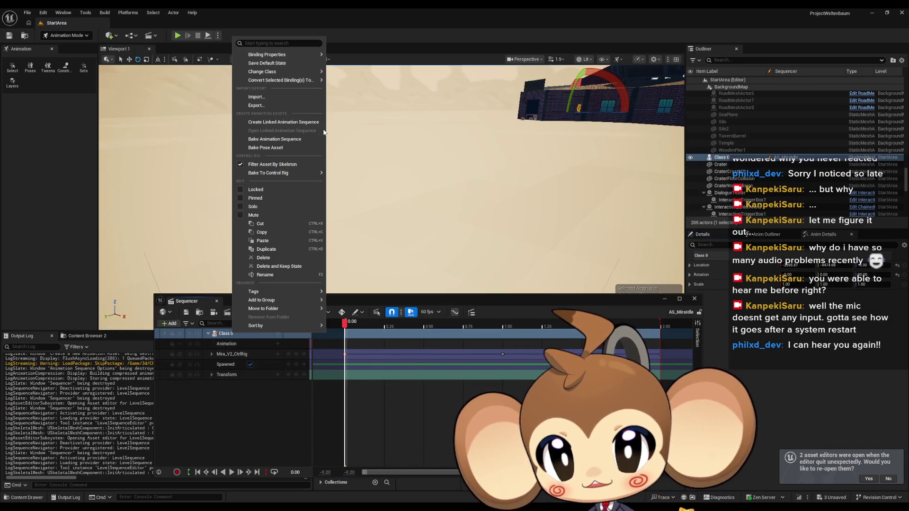
left_click(303, 139)
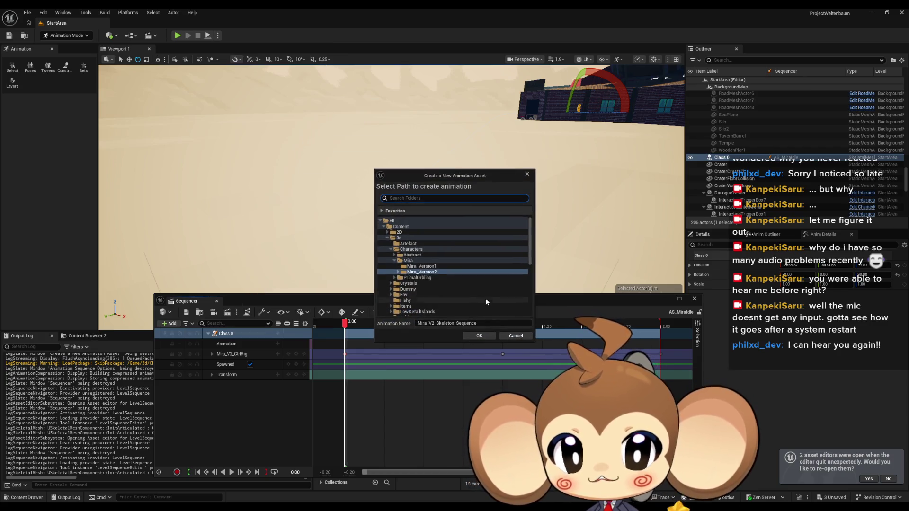
double_click(455, 322)
type("Mira_V2_Idle")
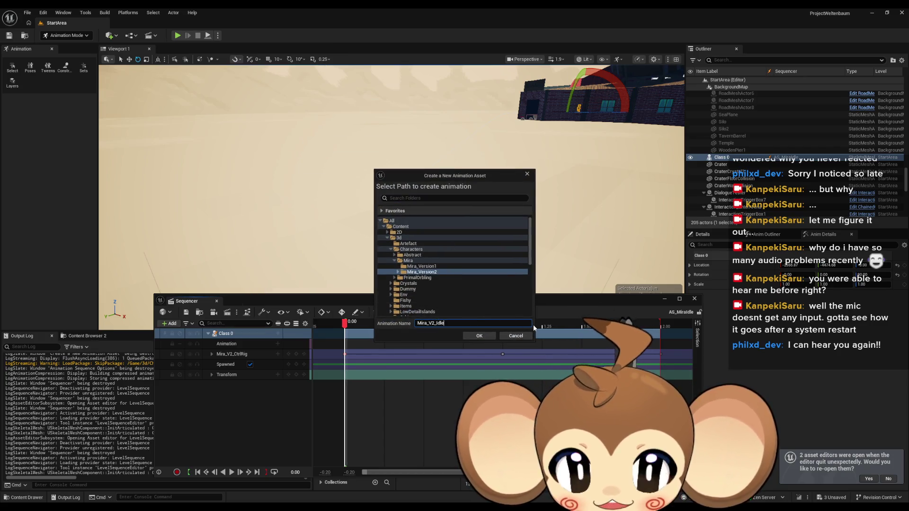
key("Return")
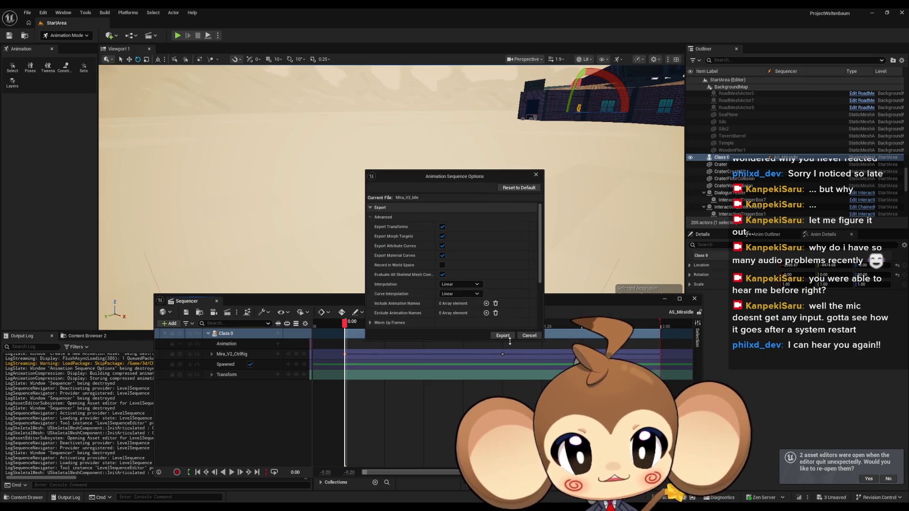
left_click(503, 336)
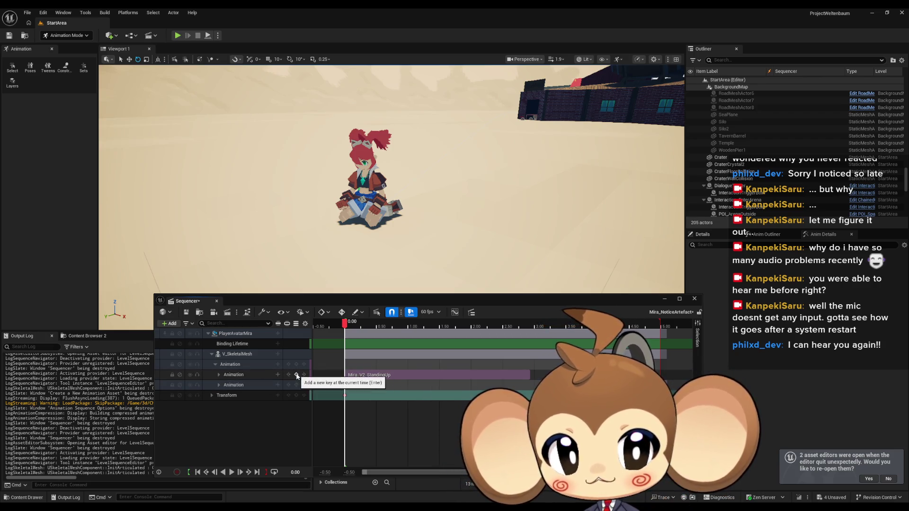
left_click(297, 375)
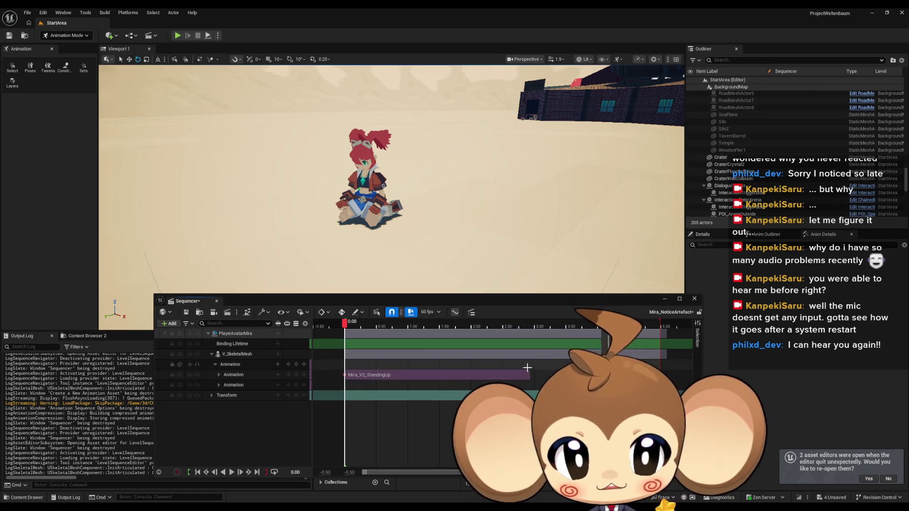
Insert Mira_V2_Idle at 2.90 s, trimmed to end where Mira_V2_Walking starts.
left_click(529, 324)
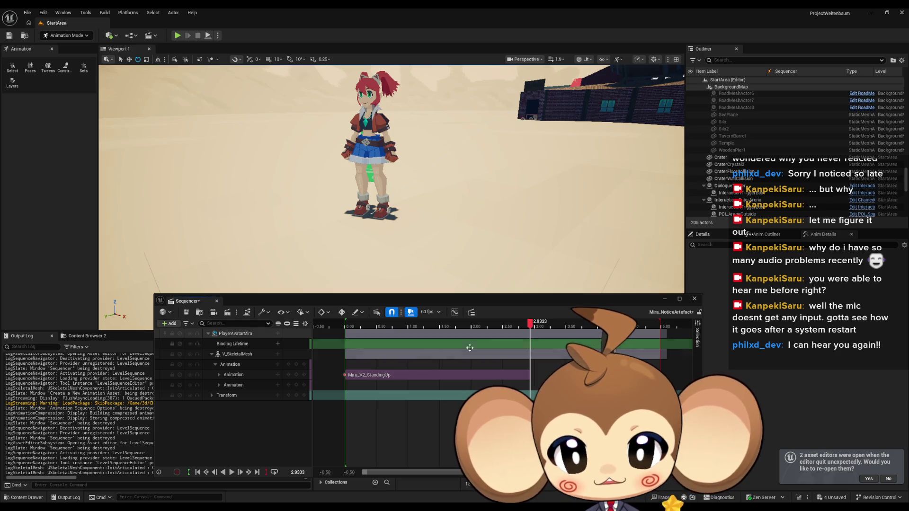
left_click(277, 364)
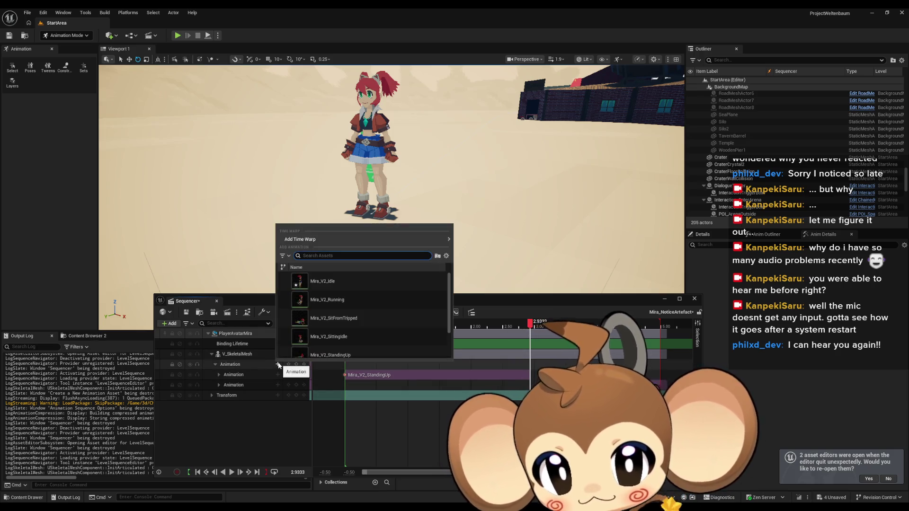
left_click(327, 300)
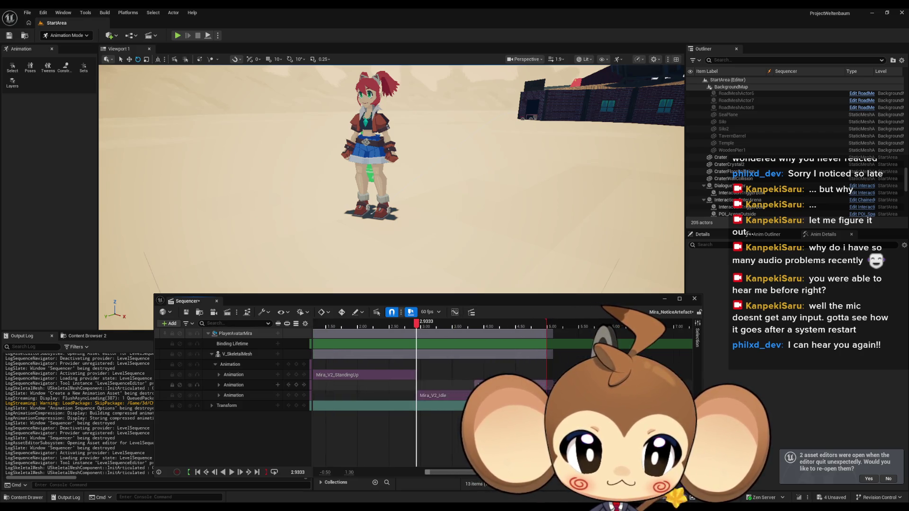
left_click_drag(540, 394, 474, 396)
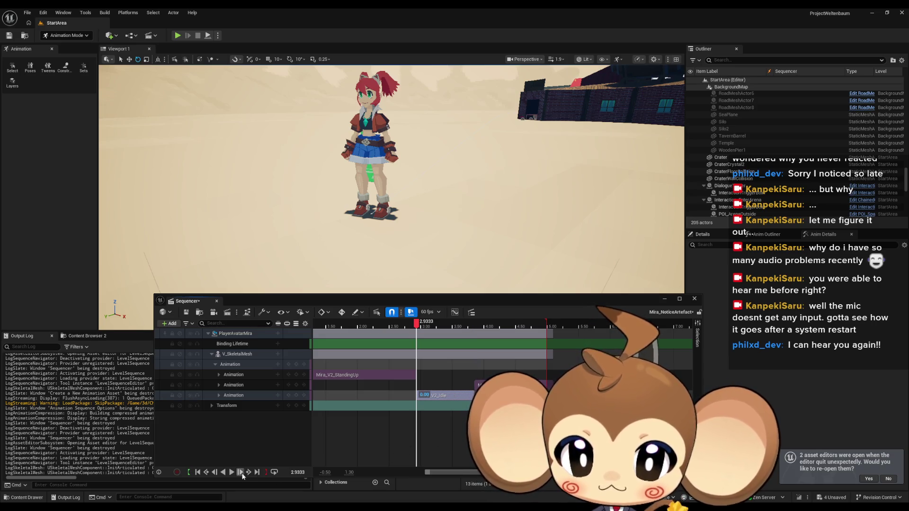
Play and scrub the cutscene to check Mira's poses, then save the sequence.
left_click(231, 472)
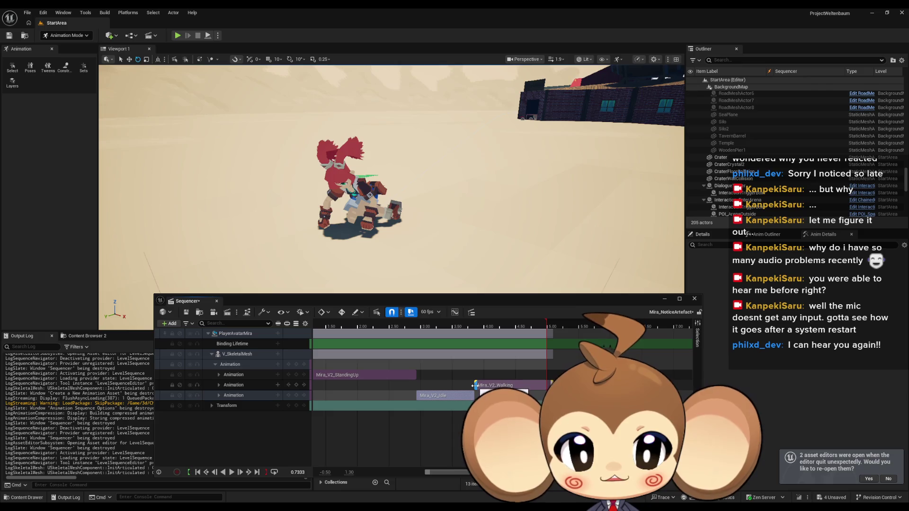
left_click_drag(343, 326, 474, 328)
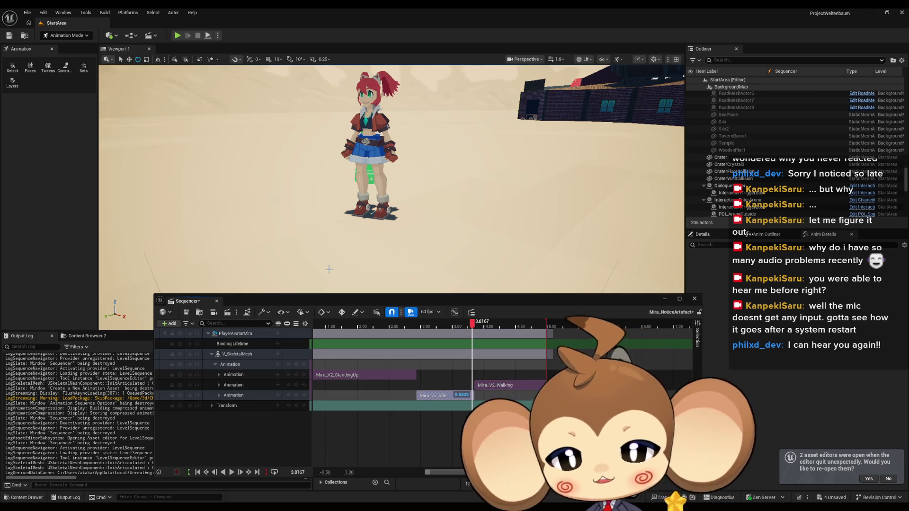
left_click(186, 312)
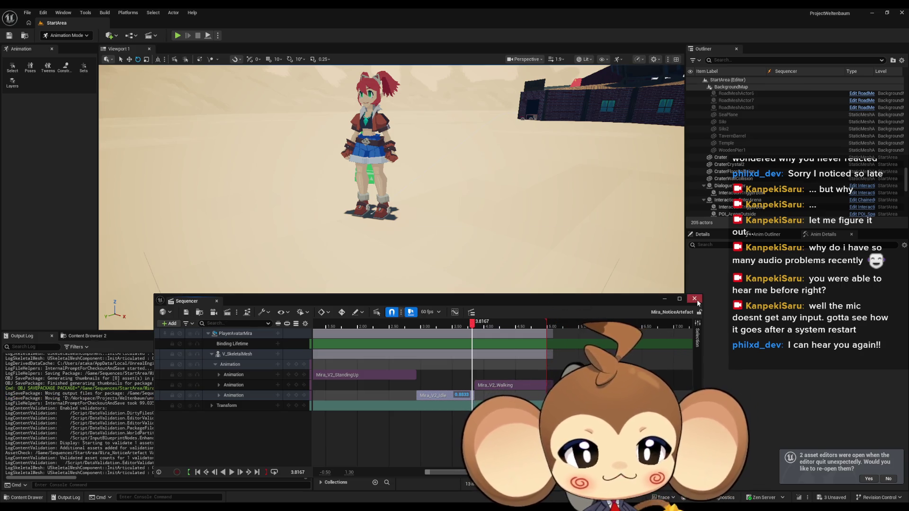
Close Sequencer and browse Content > 3d > Characters > Mira > Mira_Version2.
left_click(694, 298)
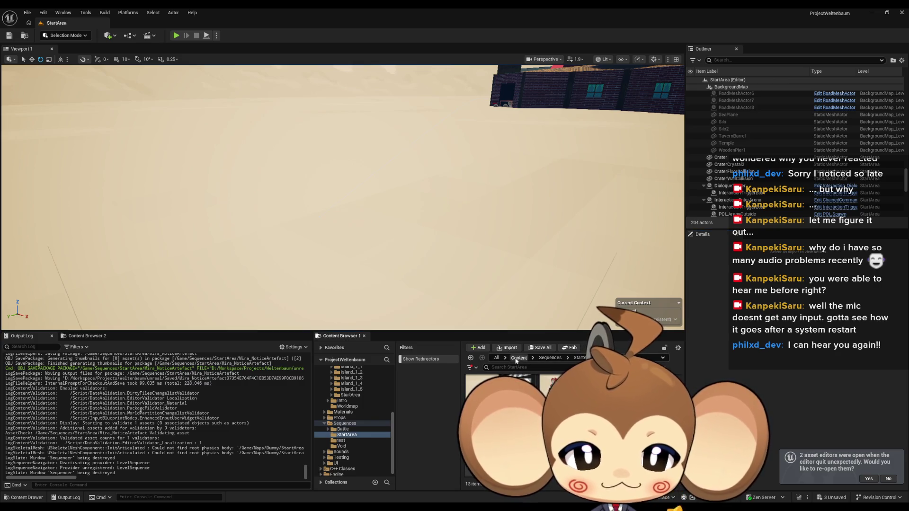
left_click(518, 358)
double_click(519, 388)
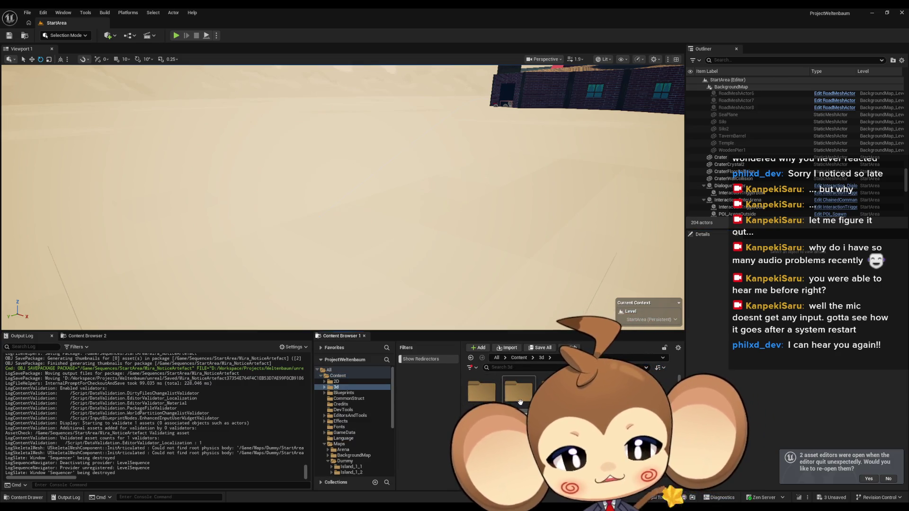
double_click(520, 402)
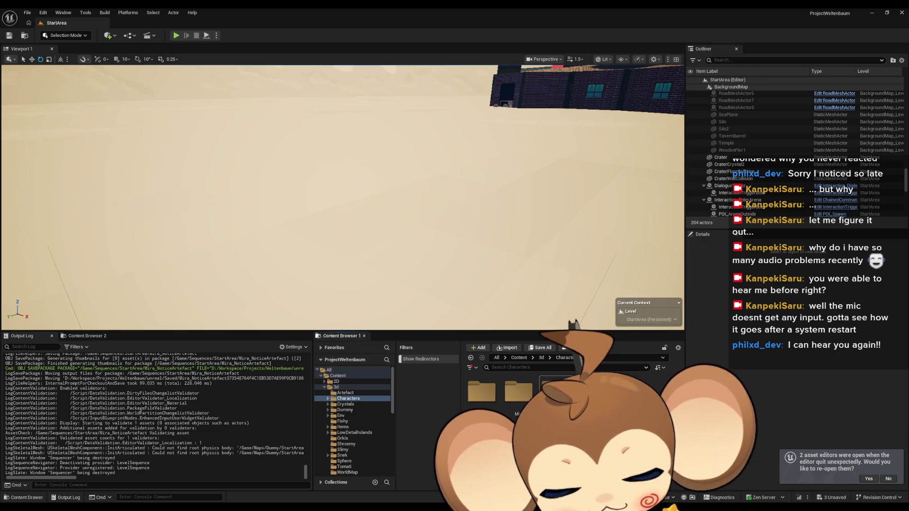
double_click(509, 394)
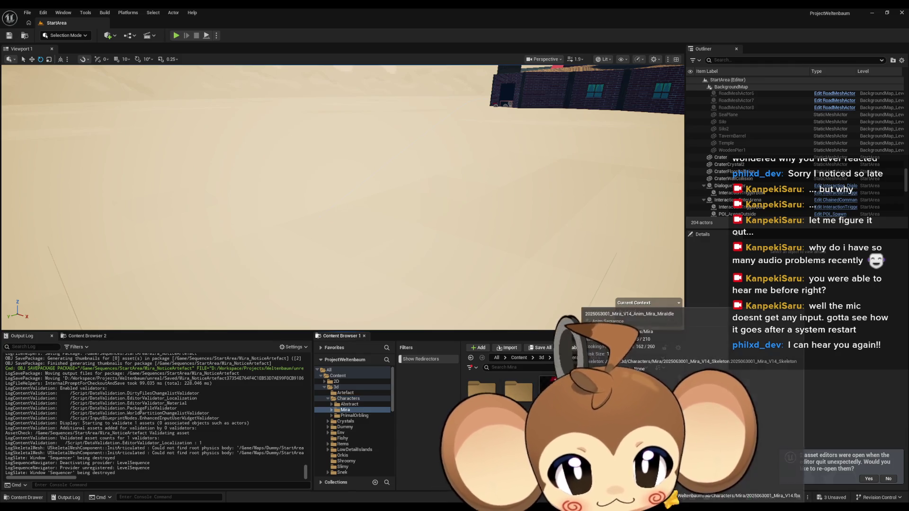
double_click(516, 395)
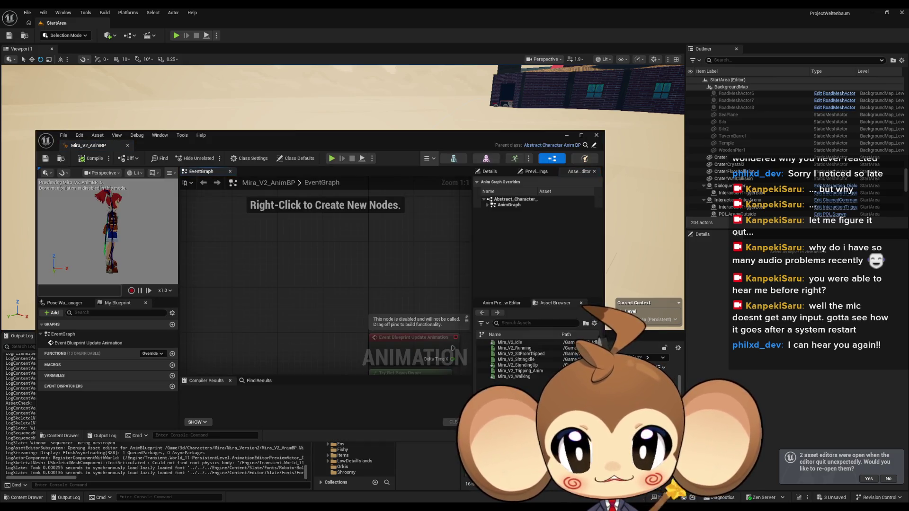
Expand AnimGraph overrides and open parent Abstract_Character_AnimBP to inspect its Anim and Anim_1 state machines.
left_click(488, 205)
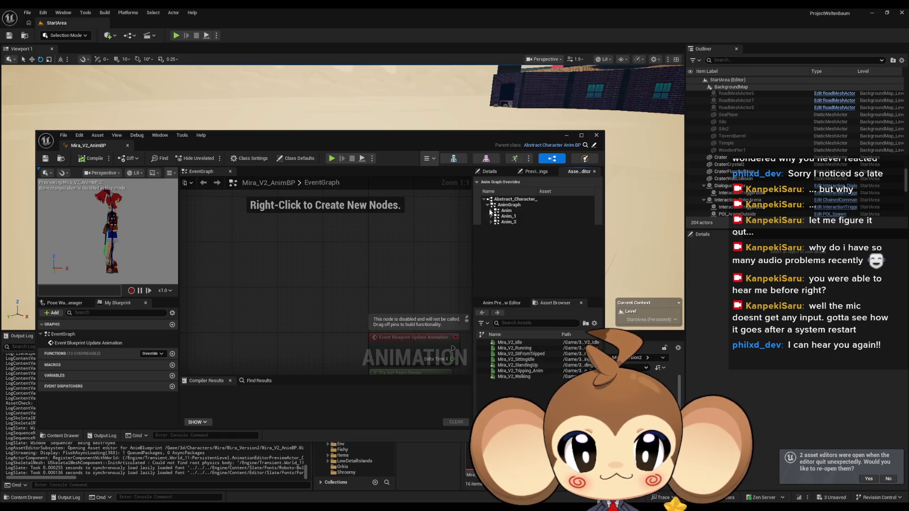
left_click(593, 146)
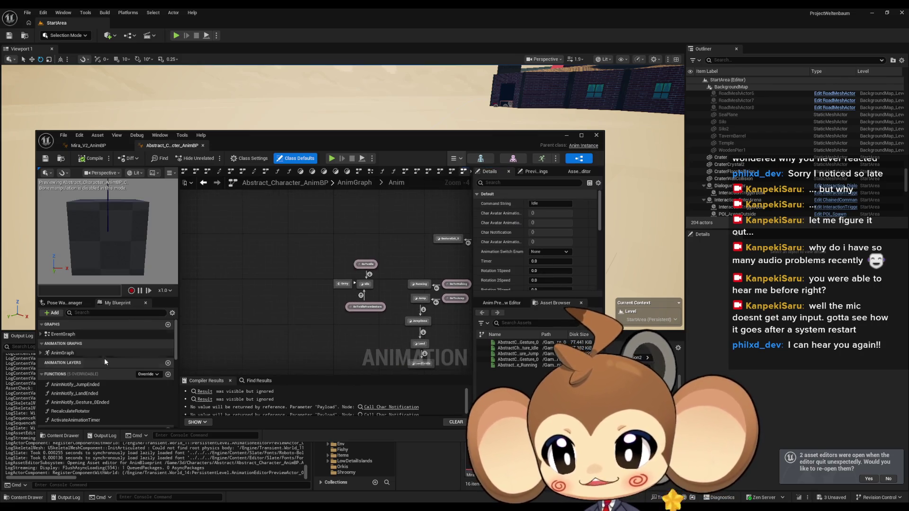
double_click(62, 352)
scroll(401, 236, "up", 3)
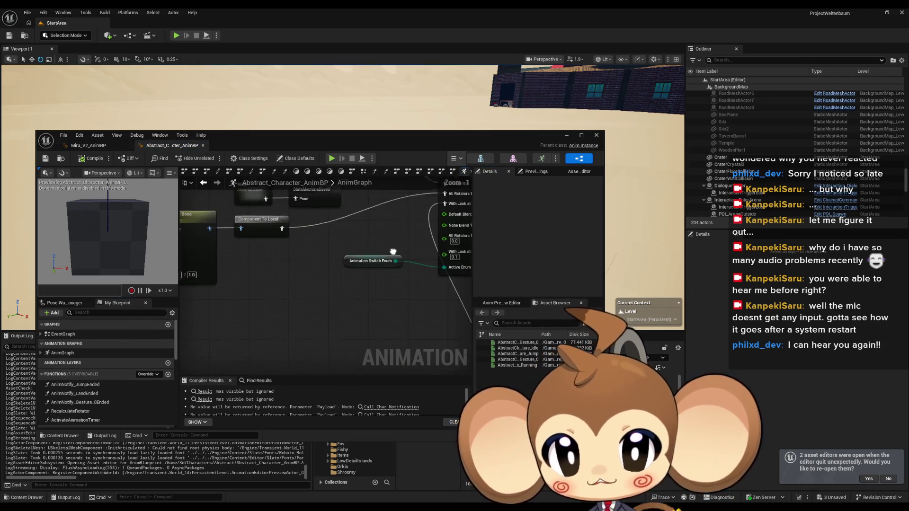
scroll(307, 246, "up", 3)
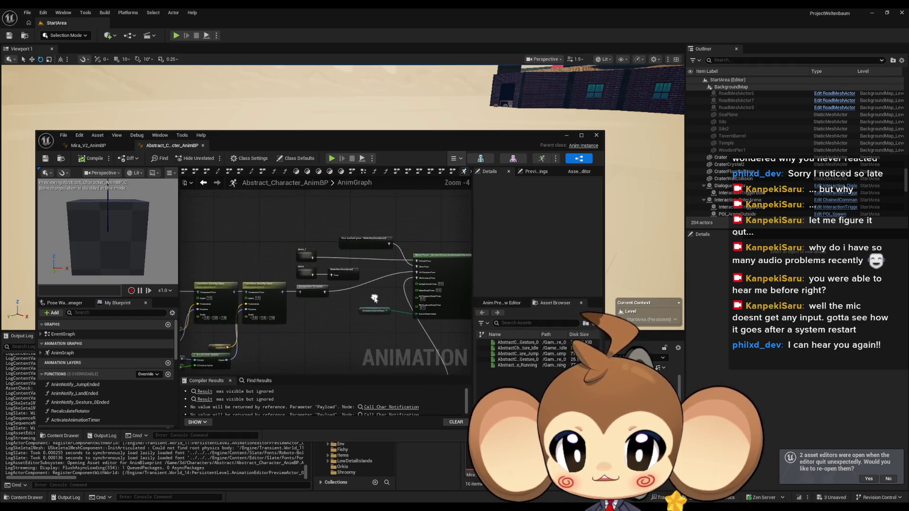
left_click(263, 256)
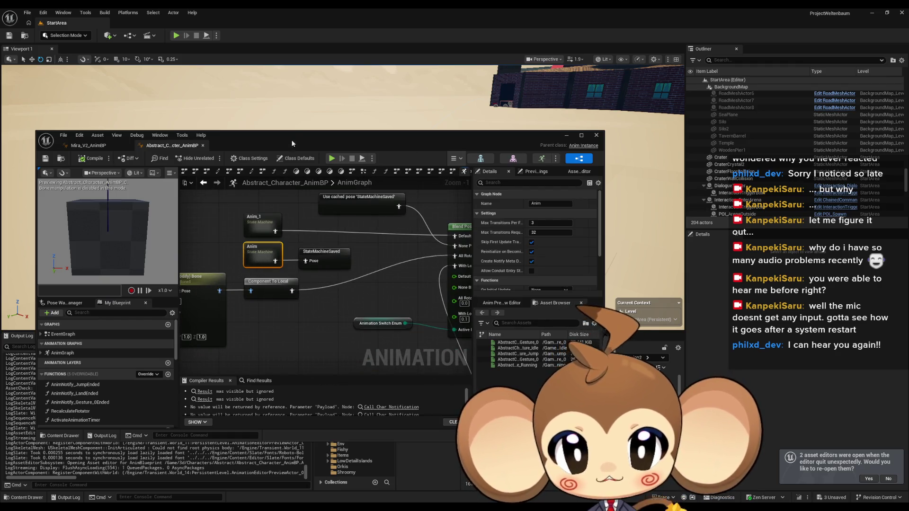
left_click(253, 220)
left_click(88, 145)
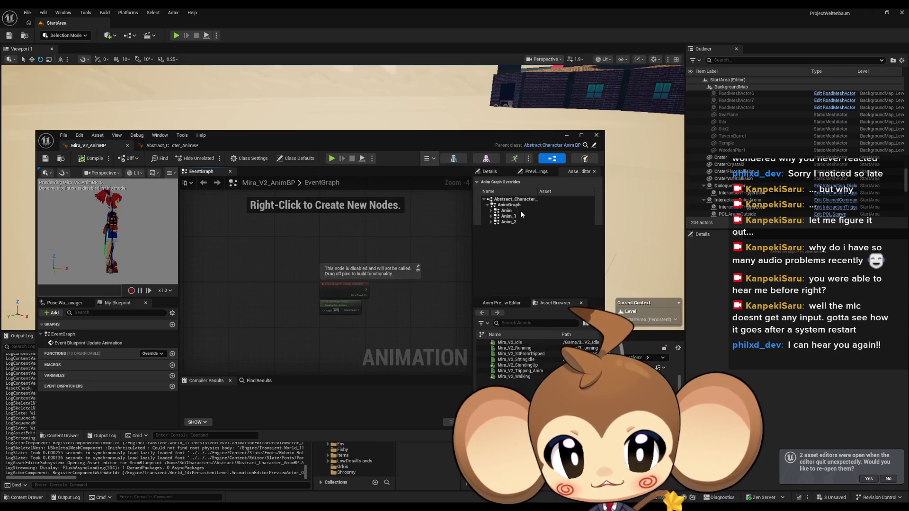
Override the Anim state machine's Idle and Running states with Mira_V2_Idle and Mira_V2_Running.
left_click(492, 211)
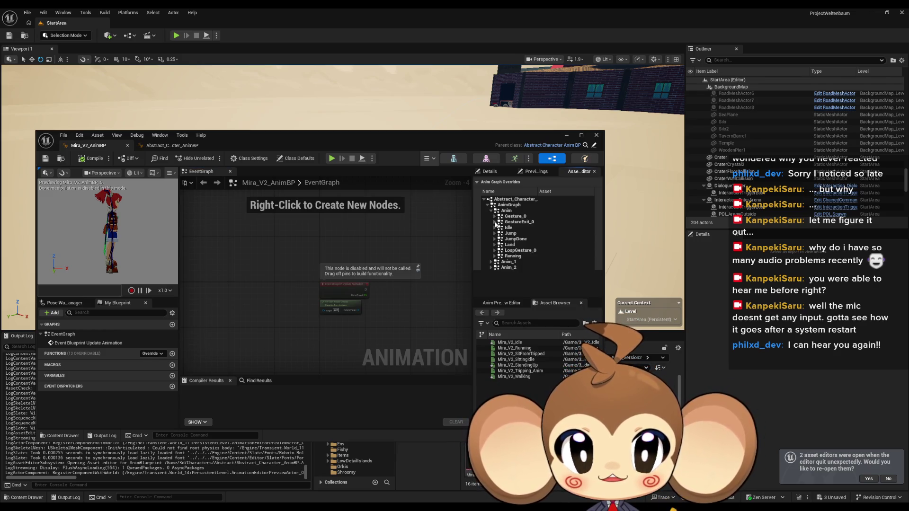
left_click(494, 227)
left_click(563, 236)
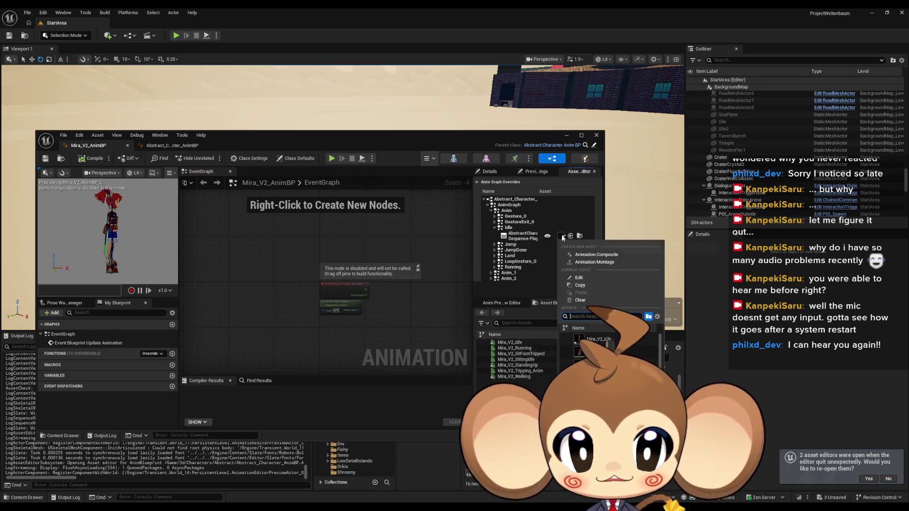
left_click(582, 258)
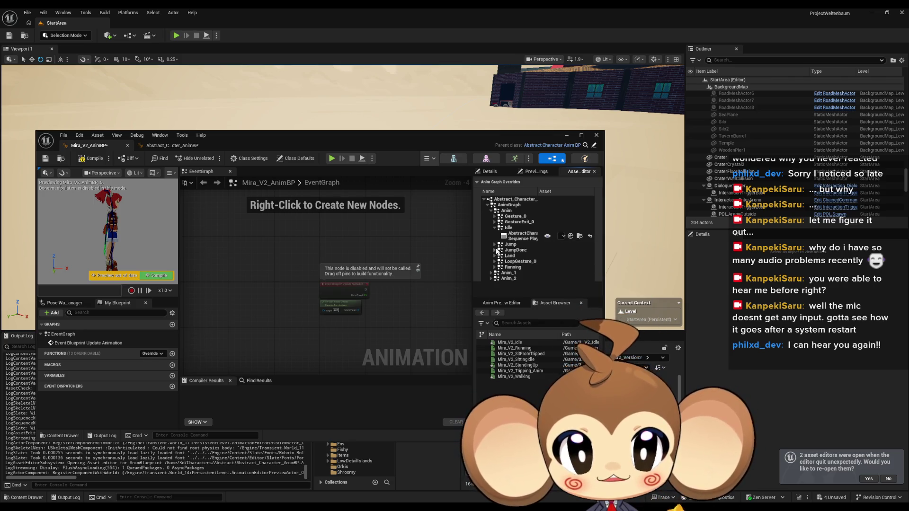
left_click(494, 267)
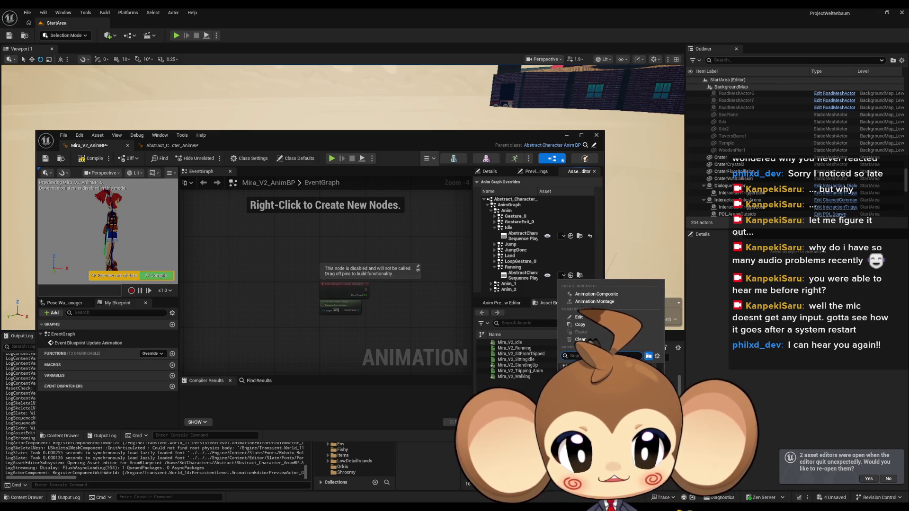
left_click(596, 383)
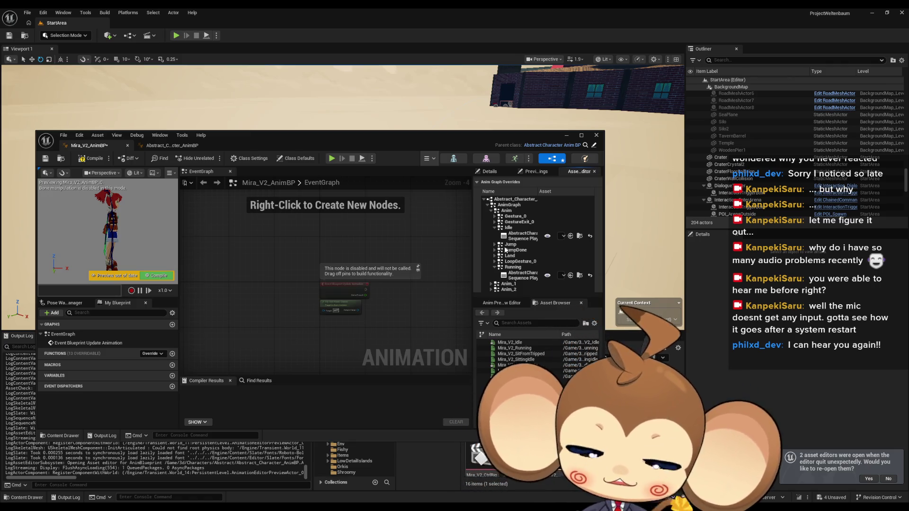
left_click(171, 146)
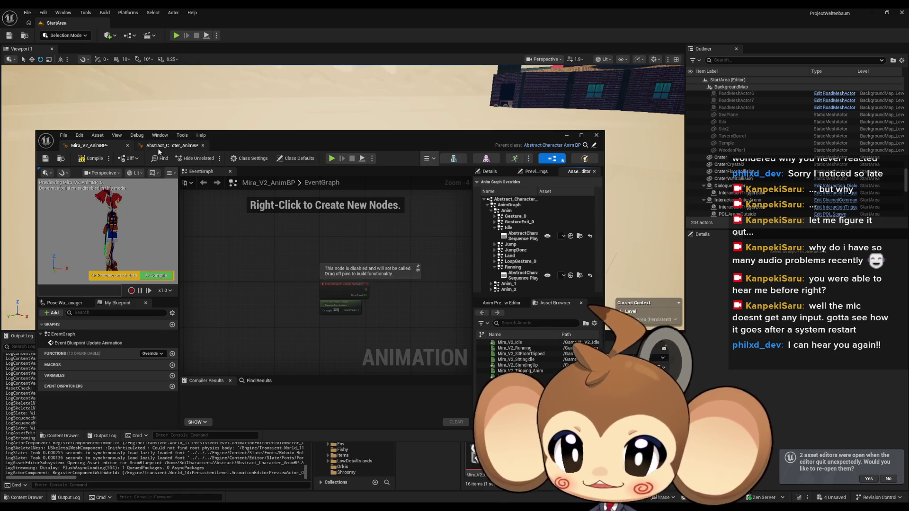
Inspect the Anim_1 and Anim state machines, looking at the Running and GoToWalking states.
scroll(345, 284, "down", 3)
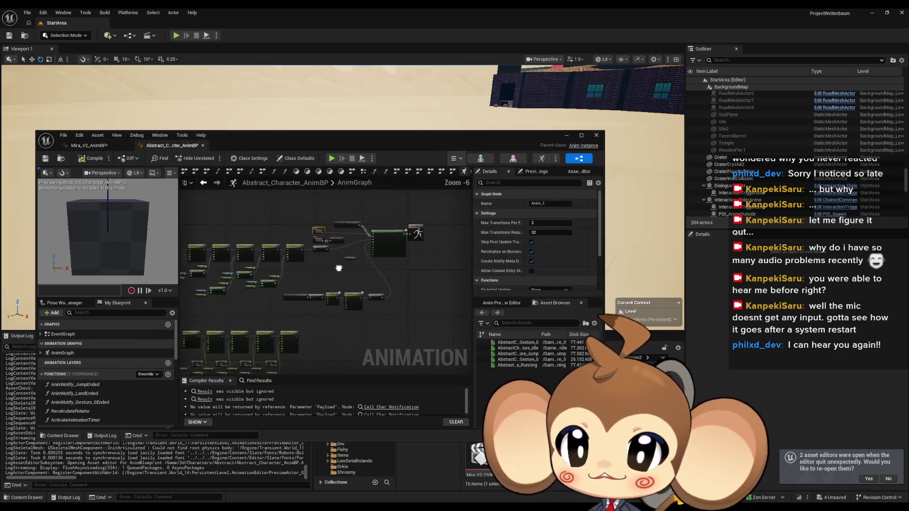
scroll(345, 284, "up", 2)
left_click_drag(346, 283, 365, 280)
double_click(372, 257)
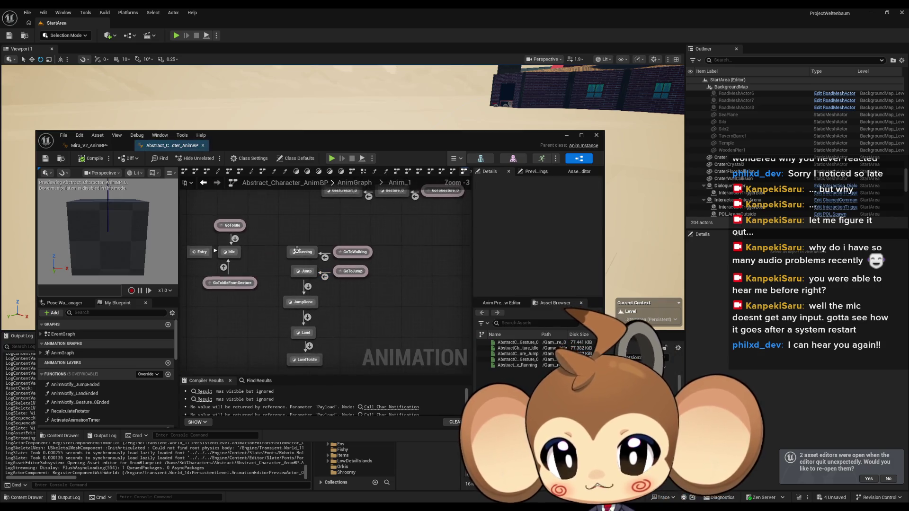
left_click(41, 352)
double_click(59, 362)
scroll(294, 267, "up", 4)
scroll(294, 267, "down", 3)
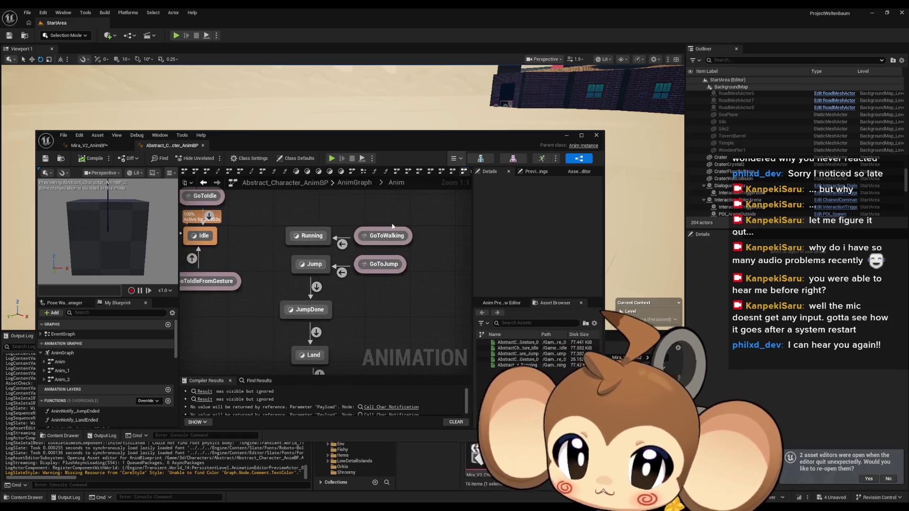
left_click_drag(303, 219, 308, 243)
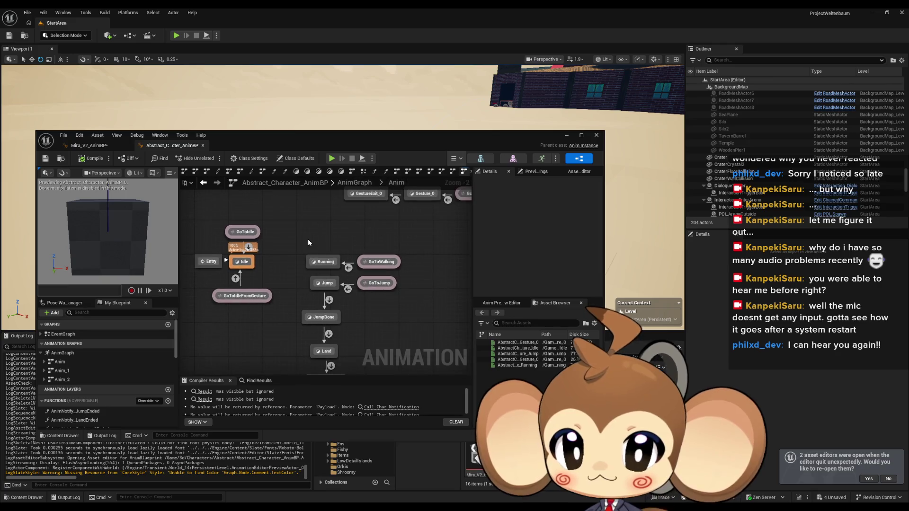
left_click_drag(407, 274, 407, 274)
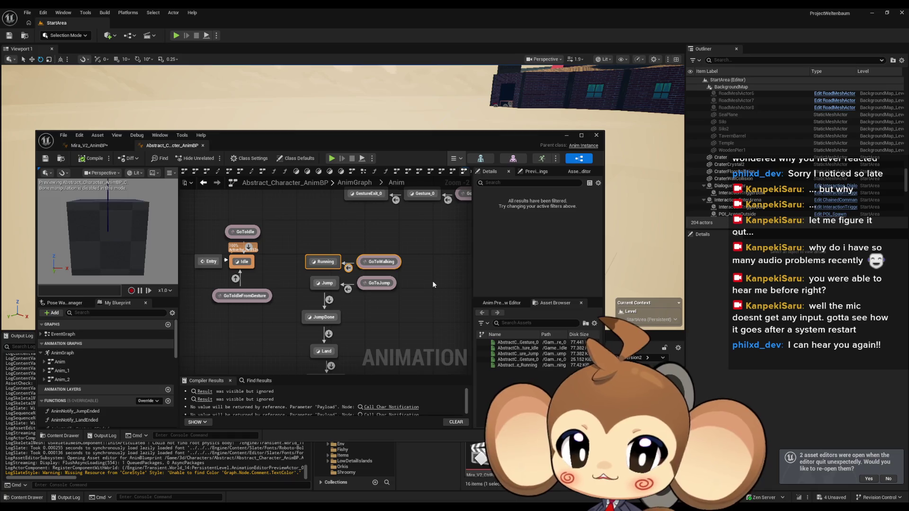
left_click(405, 275)
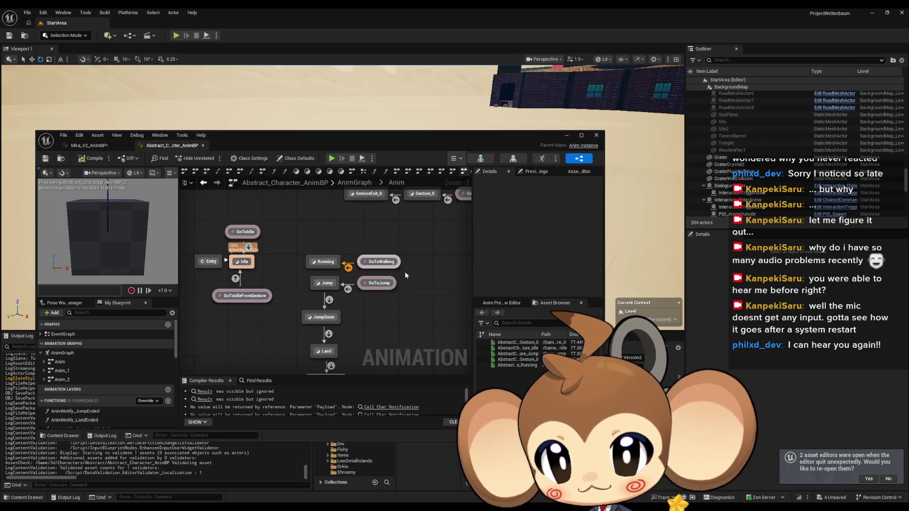
Move the blueprint window aside and open AS_AbstractCharacterAnimations from 3d/Characters/Abstract.
mouse_move(456, 142)
left_mouse_down()
mouse_move(461, 81)
mouse_move(267, 81)
left_mouse_up()
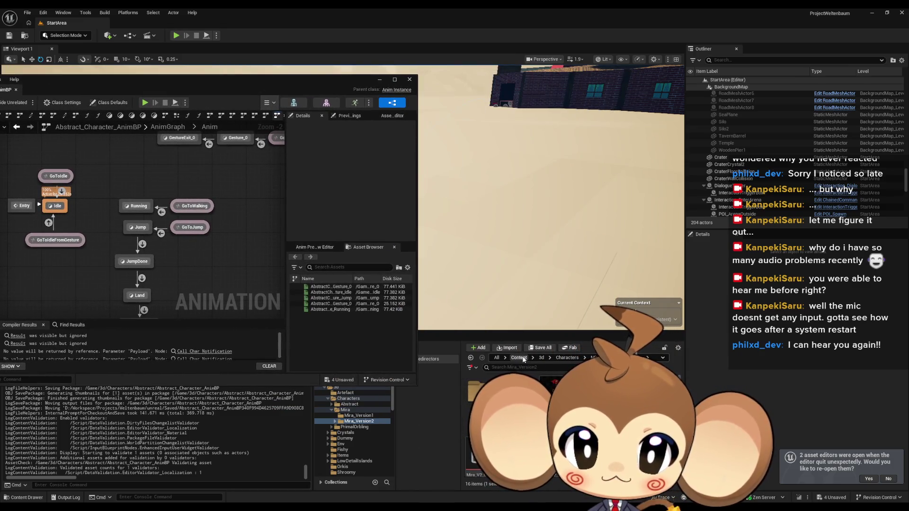
left_click(541, 357)
double_click(514, 400)
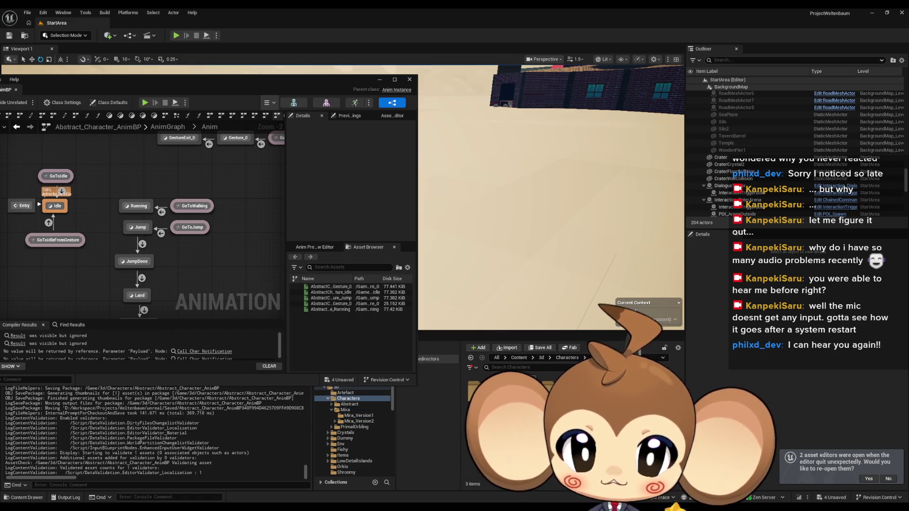
double_click(480, 398)
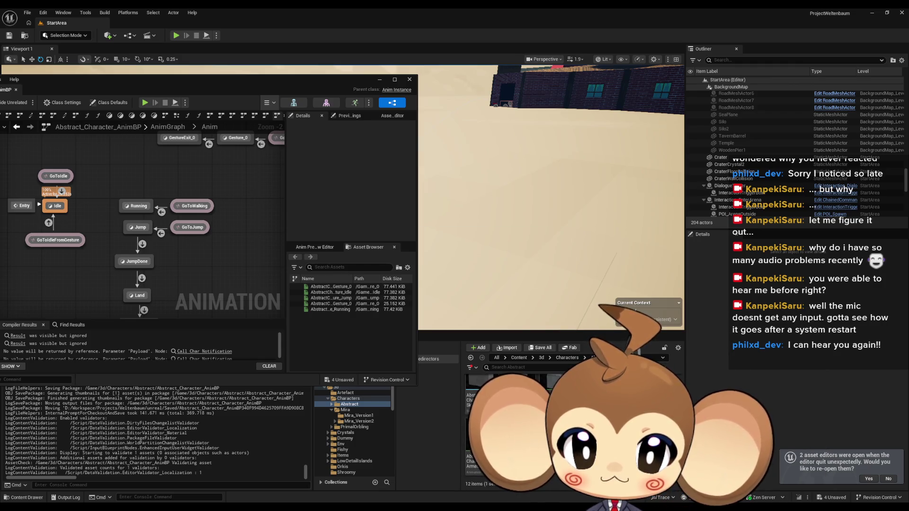
double_click(478, 426)
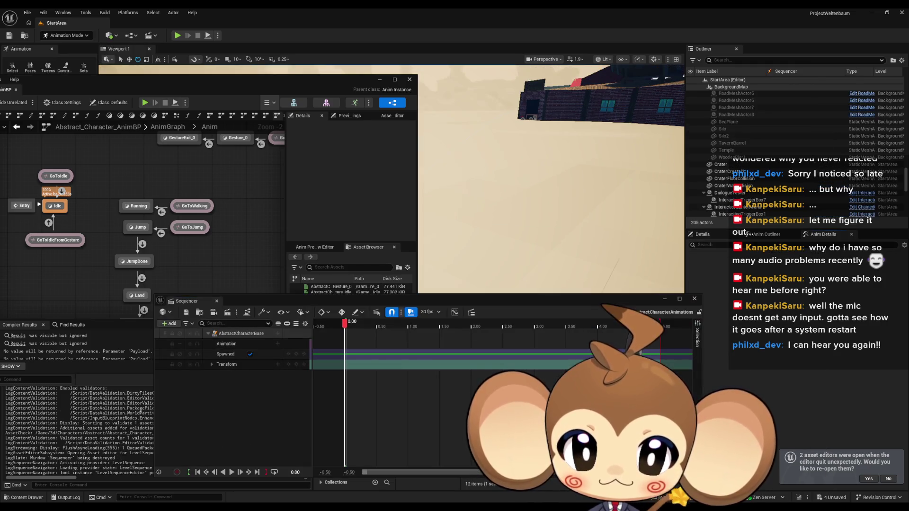
Bake the AbstractCharacterBase track to AbstractCharacterBase_Walk in the Abstract folder and export it.
left_click(241, 334)
right_click(243, 333)
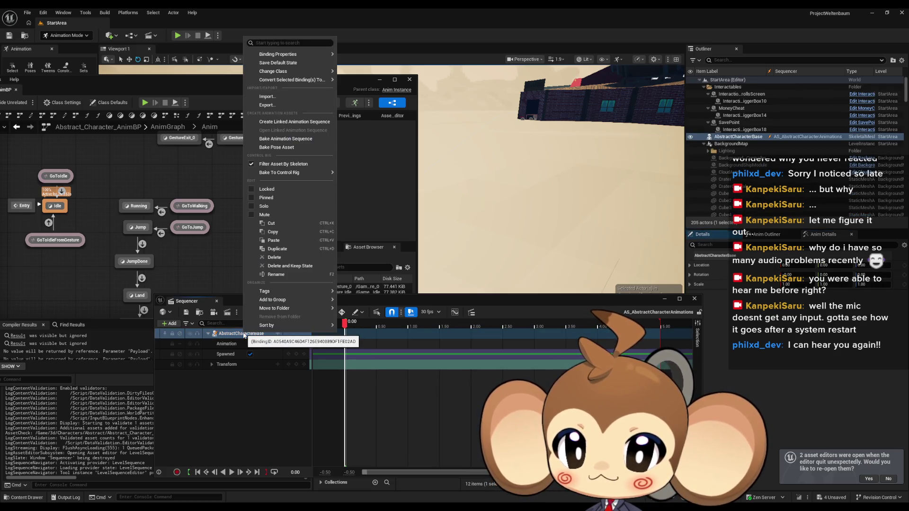
left_click(288, 140)
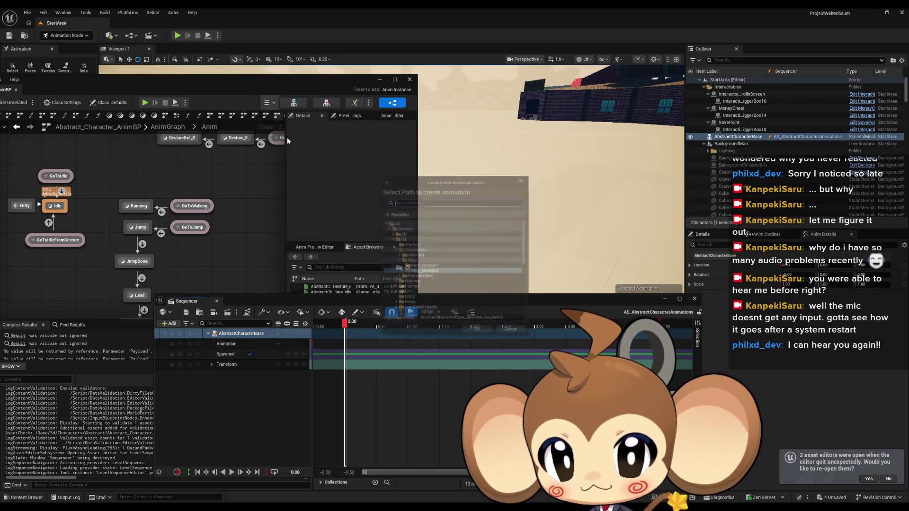
left_click(463, 324)
key("ctrl+BackSpace")
key("ctrl+BackSpace")
type("Walk")
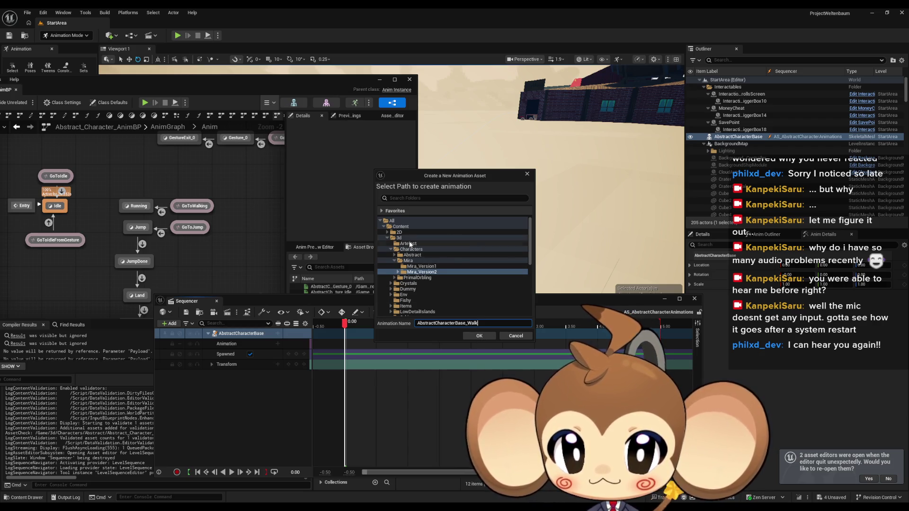
left_click(415, 255)
double_click(415, 256)
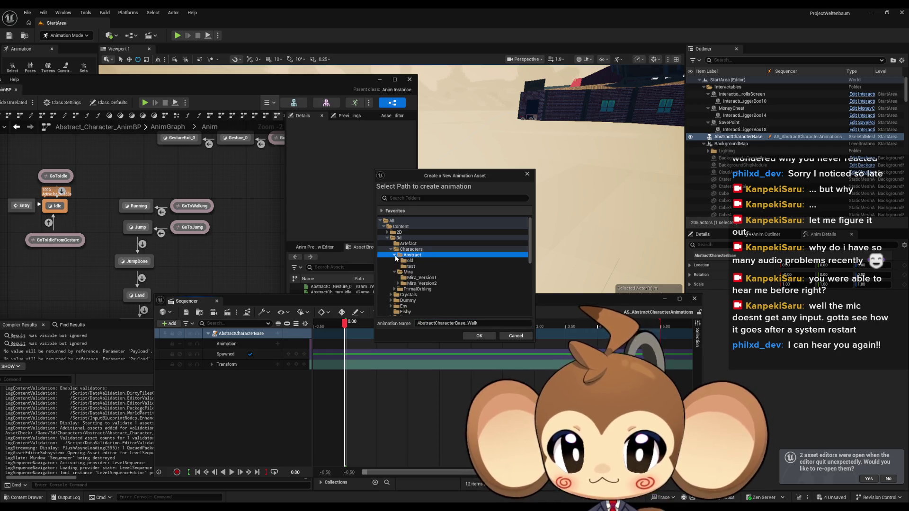
left_click(479, 335)
left_click(501, 336)
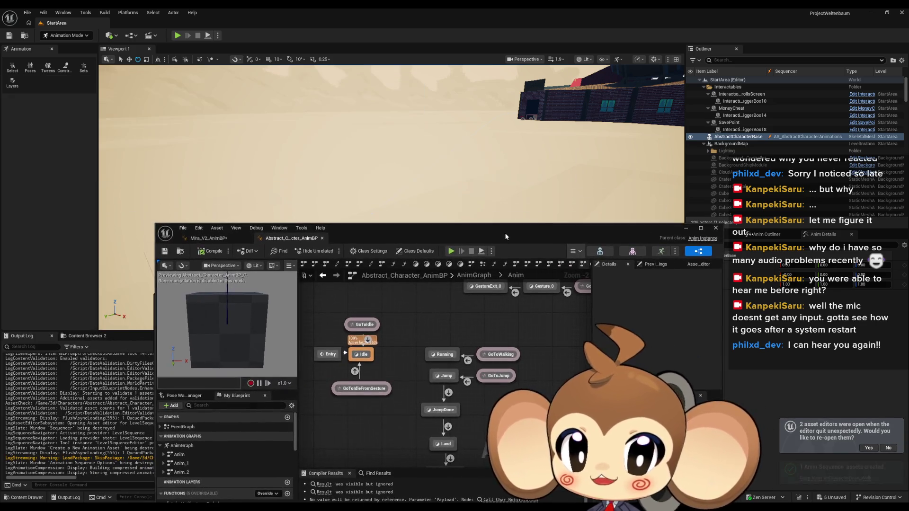
double_click(504, 232)
Duplicate the Running state and GoToWalking alias to create a new Walking state.
scroll(424, 260, "up", 2)
mouse_move(400, 238)
left_mouse_down()
mouse_move(442, 277)
mouse_move(546, 276)
left_mouse_up()
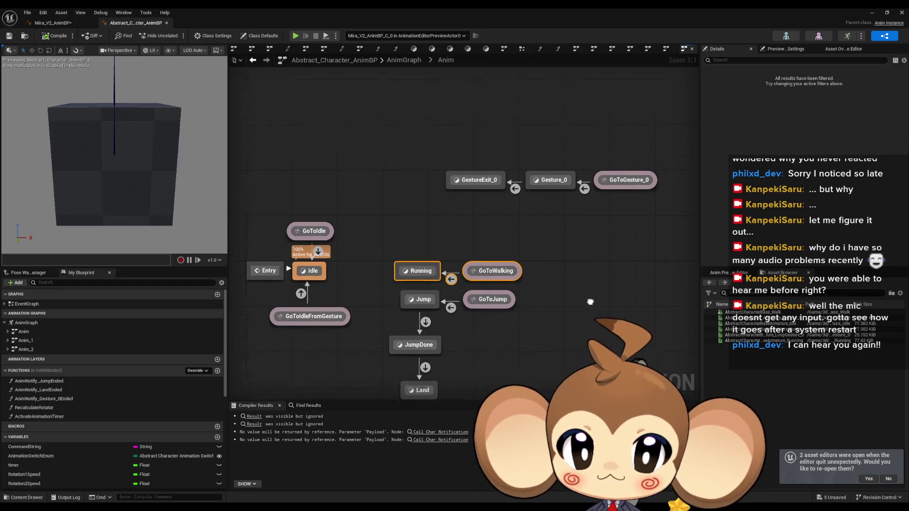
key("ctrl+c")
key("ctrl+v")
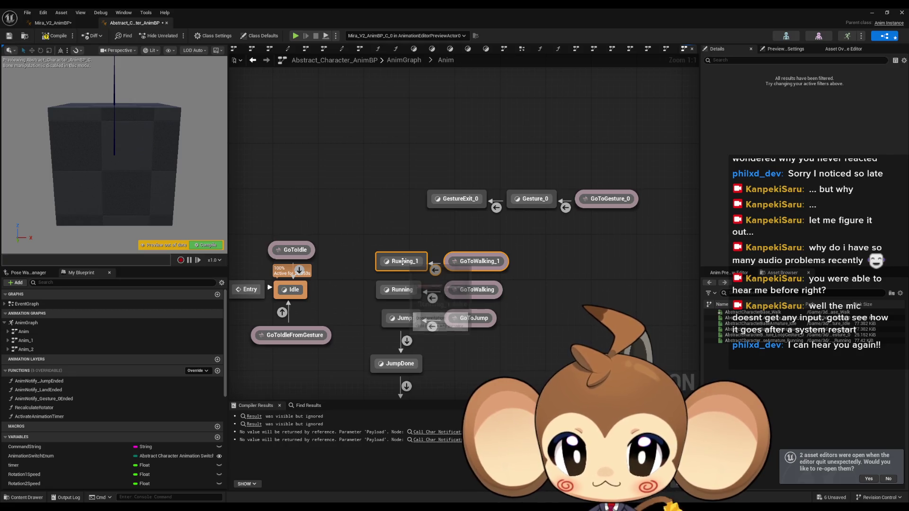
double_click(403, 261)
left_click(259, 60)
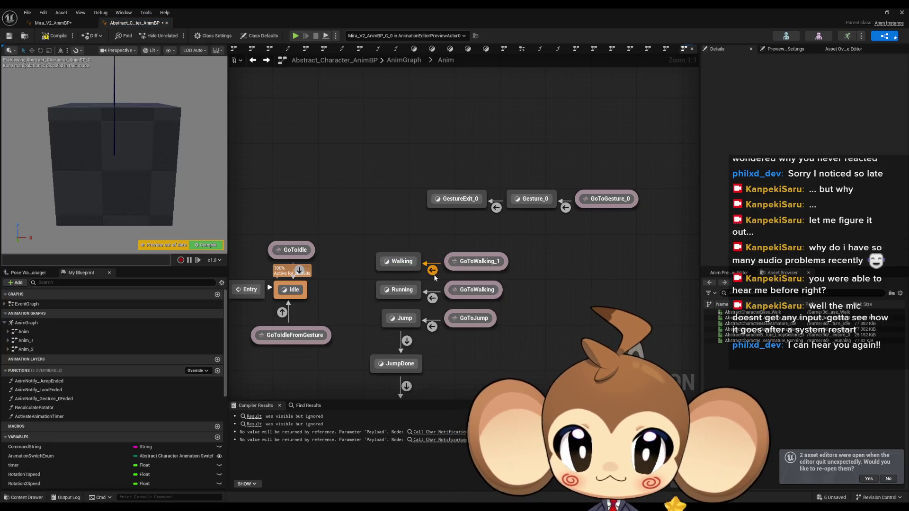
Set the GoToWalking_1 transition rule to compare the command string with "walk".
double_click(430, 269)
left_click(444, 235)
type("walk")
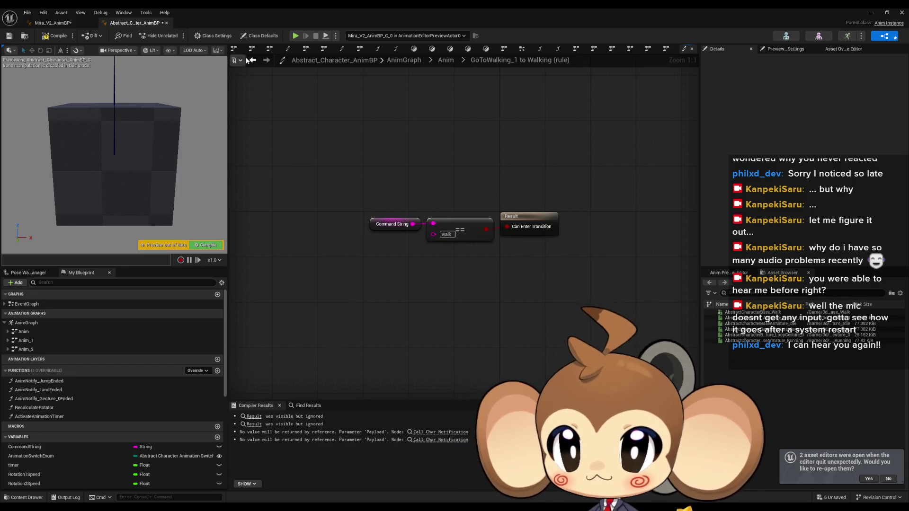
left_click(253, 60)
left_click(468, 263)
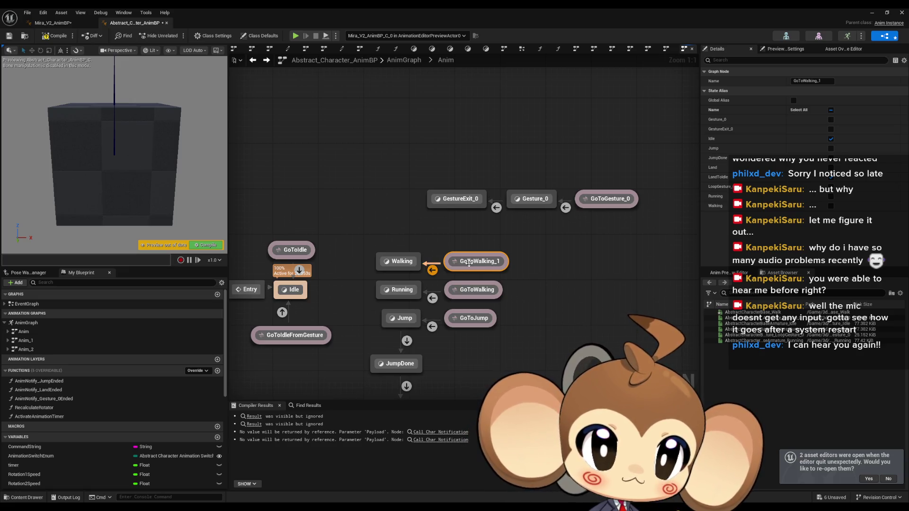
Tick Walking in the GoToIdle alias's State Alias list.
left_click_drag(332, 281, 384, 270)
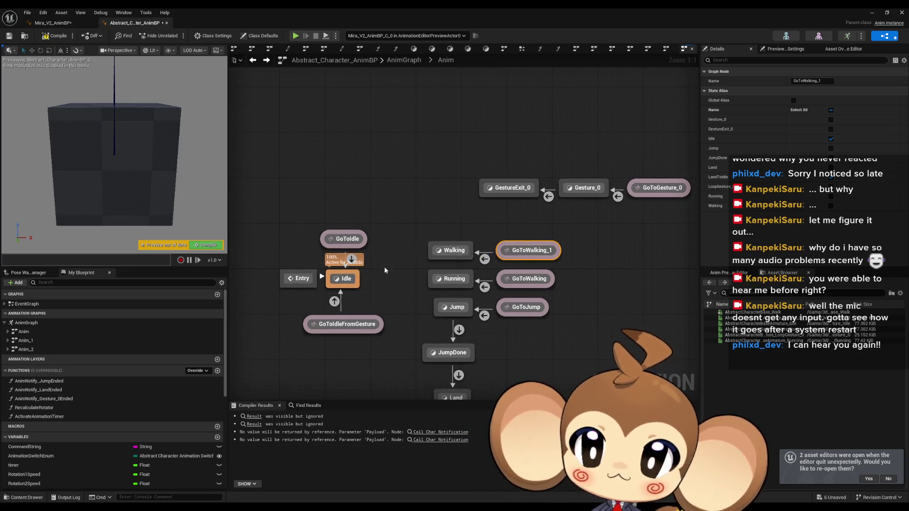
left_click(344, 237)
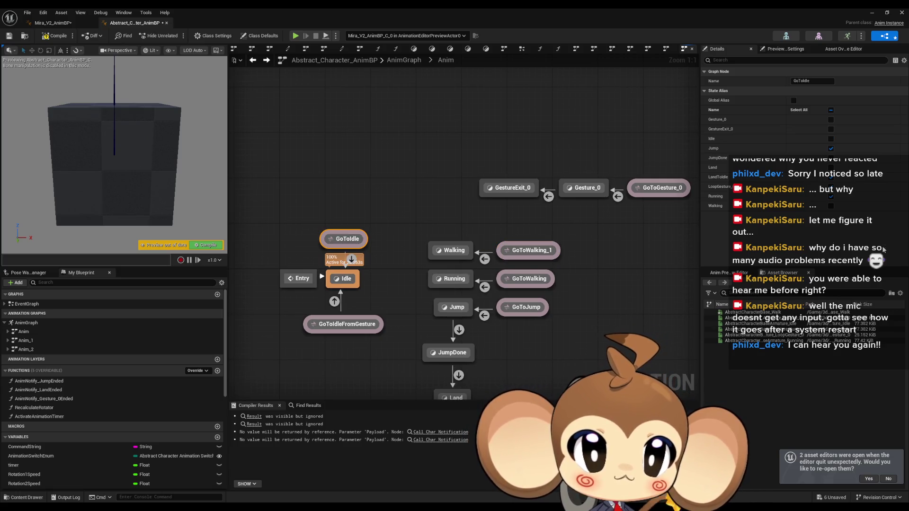
left_click(831, 207)
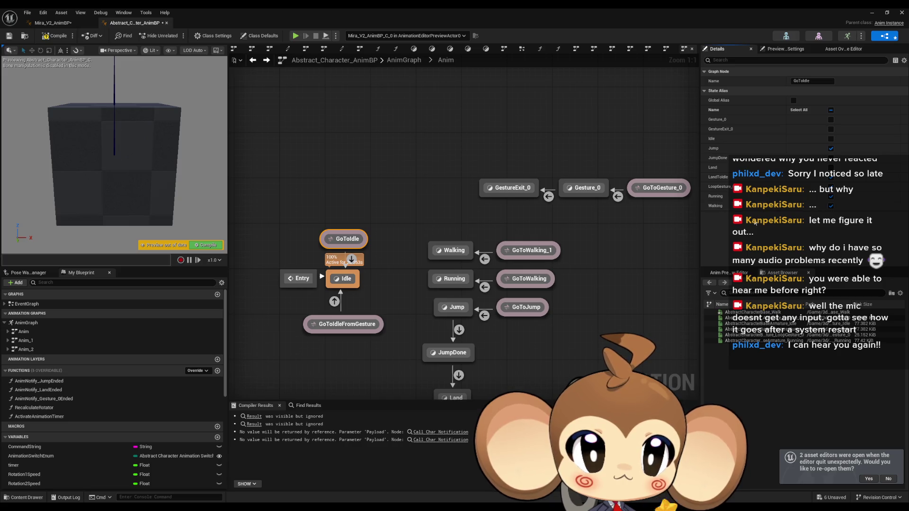
left_click(332, 323)
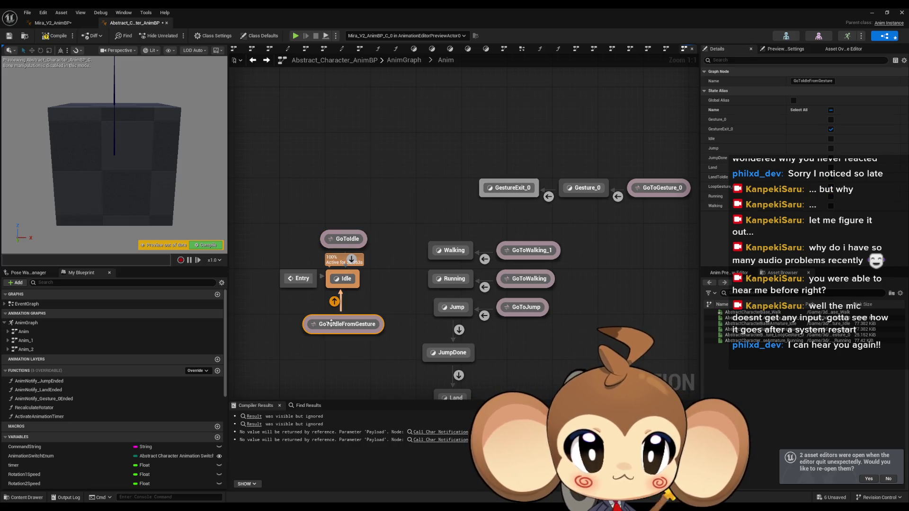
left_click(299, 282)
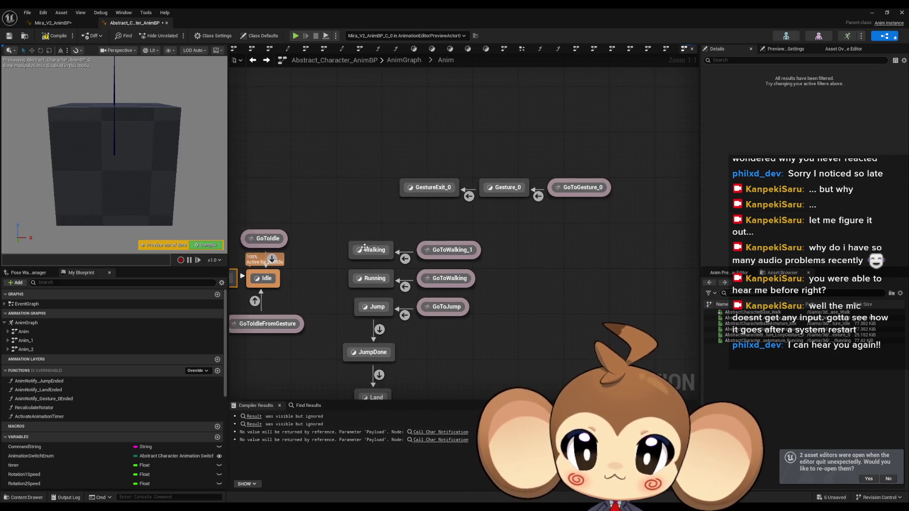
left_click(372, 251)
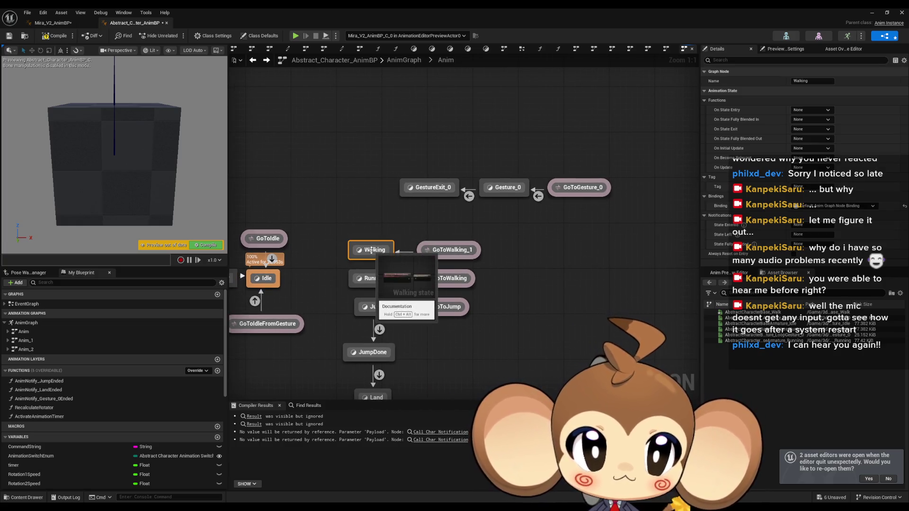
Replace the Walking state's running player with AbstractCharacterBase_Walk wired to the output pose, and compile.
double_click(375, 250)
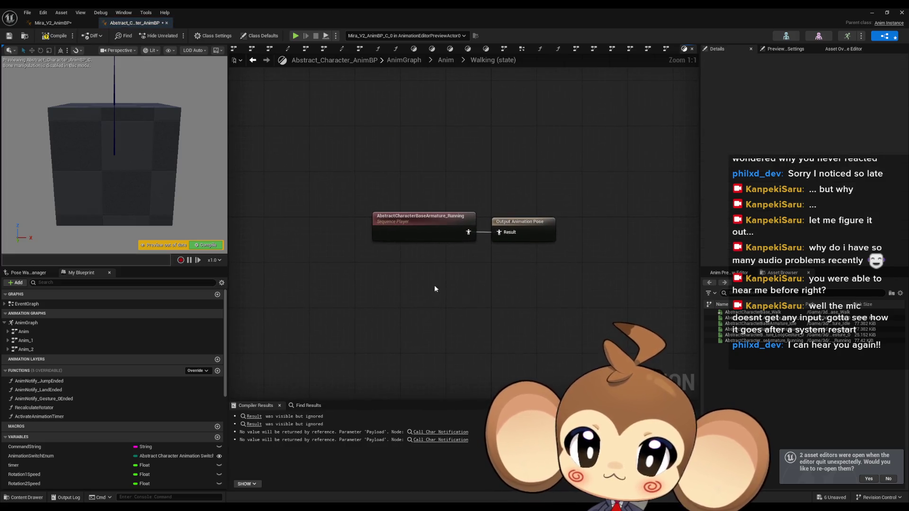
left_click(388, 226)
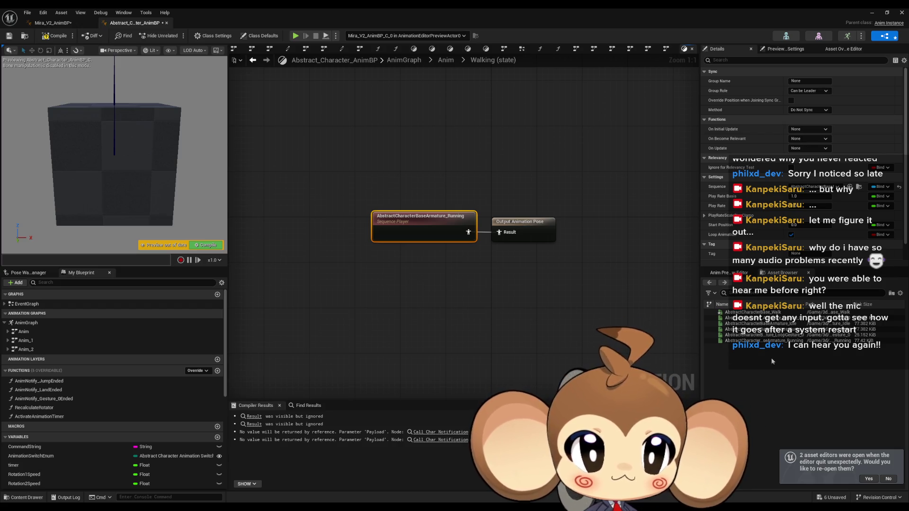
mouse_move(774, 313)
left_mouse_down()
mouse_move(738, 322)
mouse_move(361, 252)
left_mouse_up()
left_click_drag(512, 233, 510, 232)
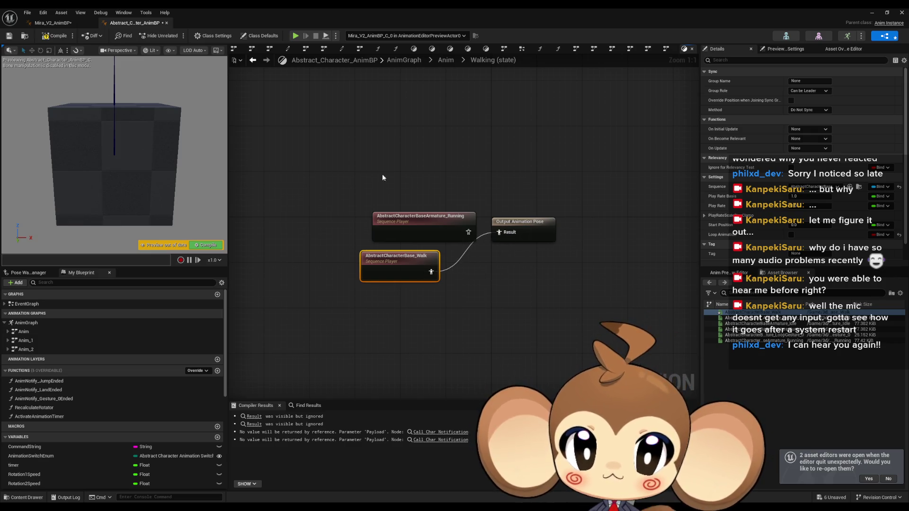
left_click(426, 222)
key("Delete")
left_click_drag(410, 258, 431, 218)
left_click(437, 265)
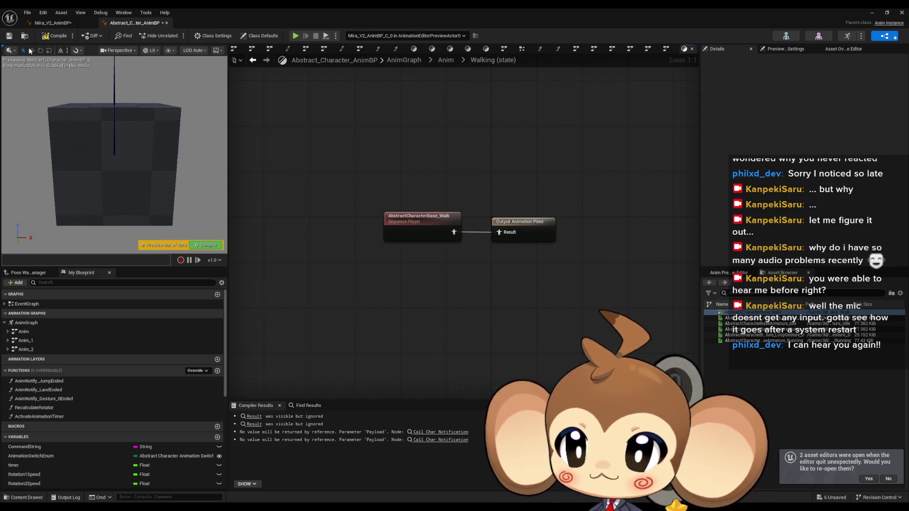
key("F7")
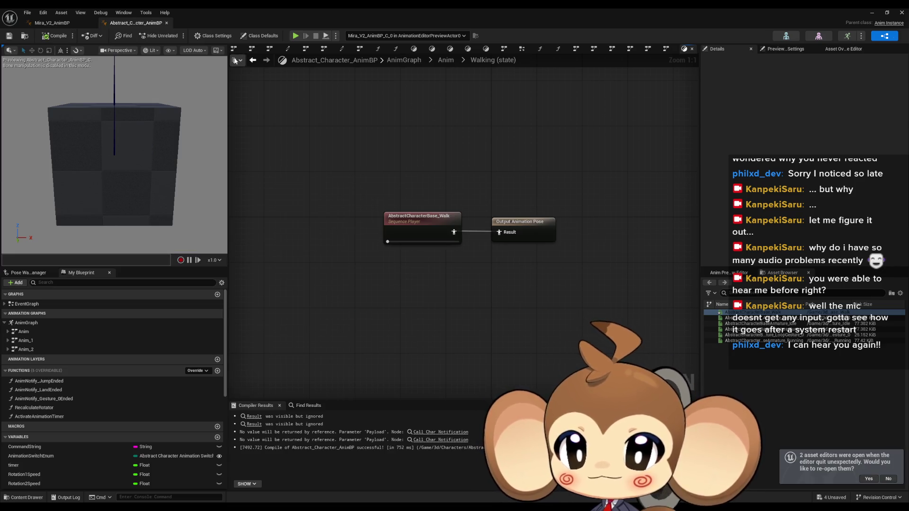
left_click(235, 60)
left_click(590, 188)
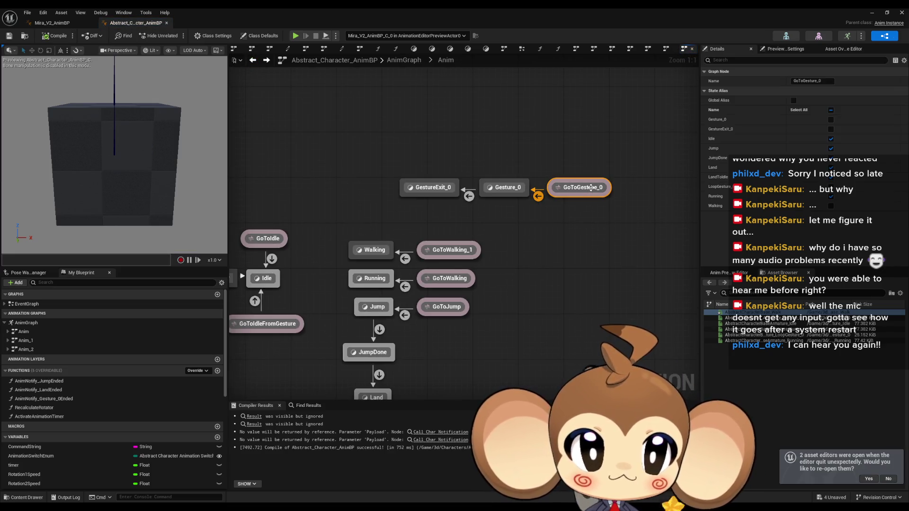
Let the GoToGesture_0 alias also trigger from the Walking state.
left_click(830, 206)
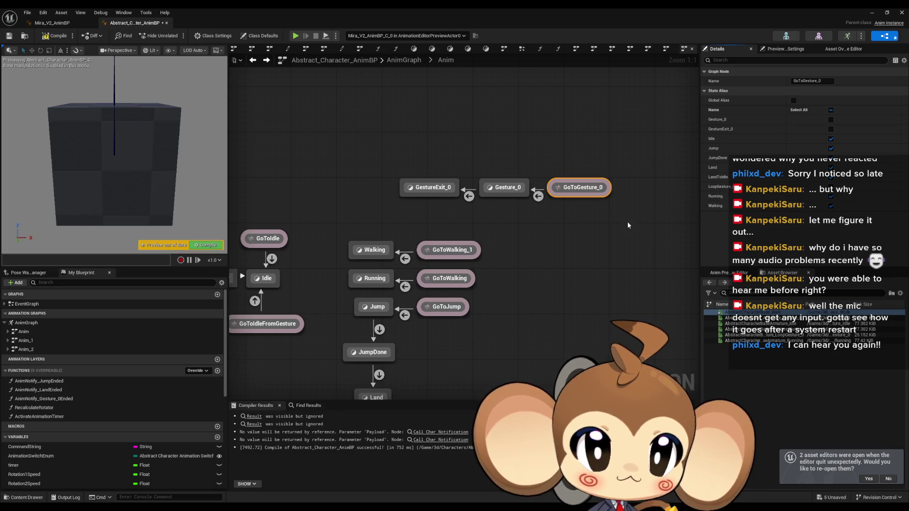
left_click(504, 187)
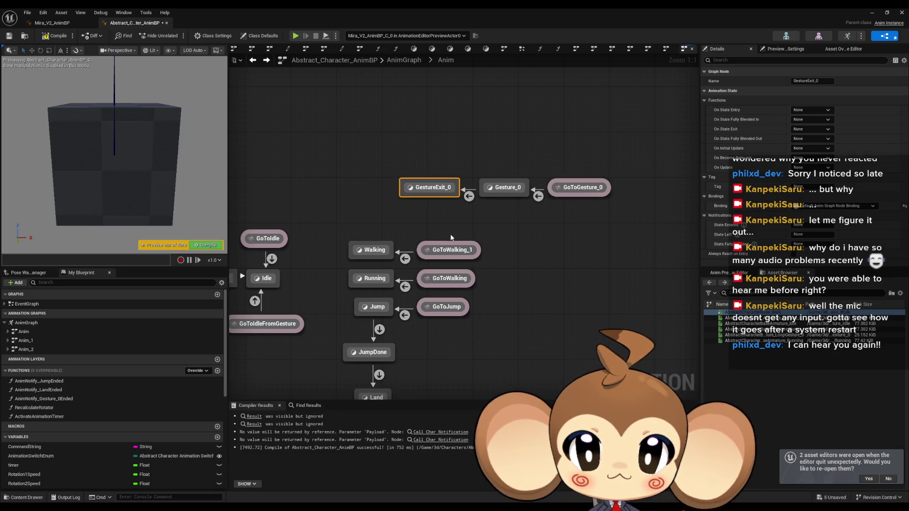
left_click(457, 277)
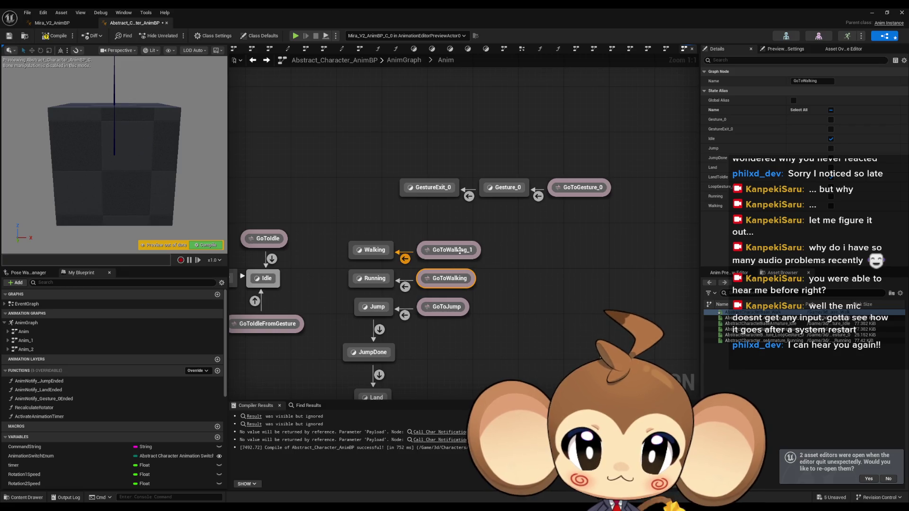
left_click(459, 251)
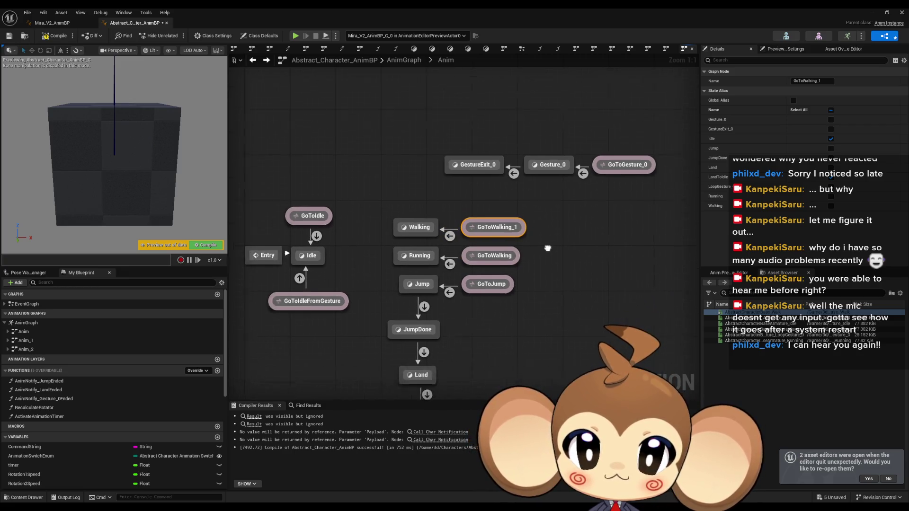
Rename the aliases to GoToRunning and GoToWalking and compile Abstract_Character_AnimBP.
left_click(521, 241)
key("F2")
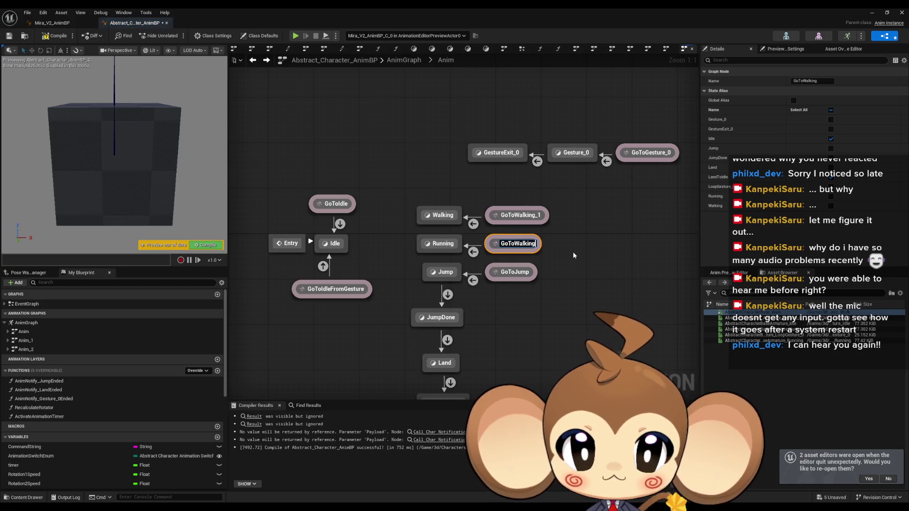
type("Runnin")
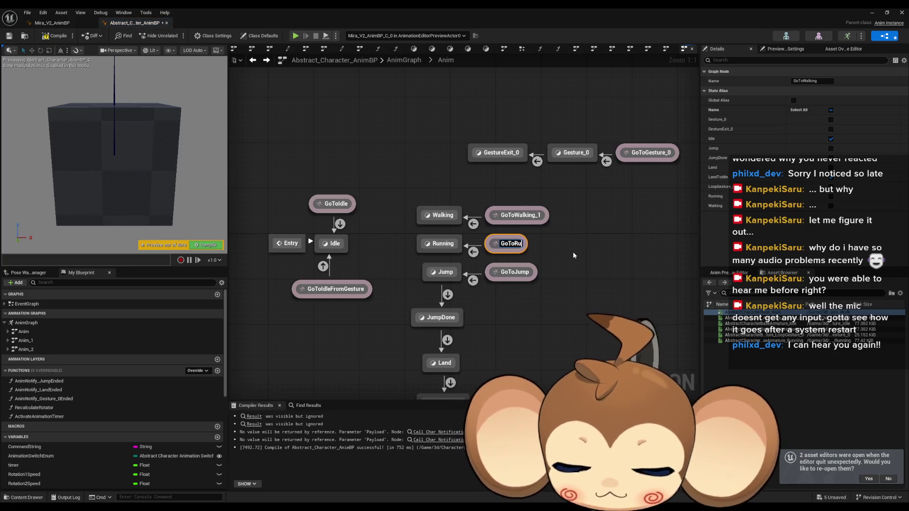
left_click(521, 215)
key("F2")
type("GoToWalking")
key("Return")
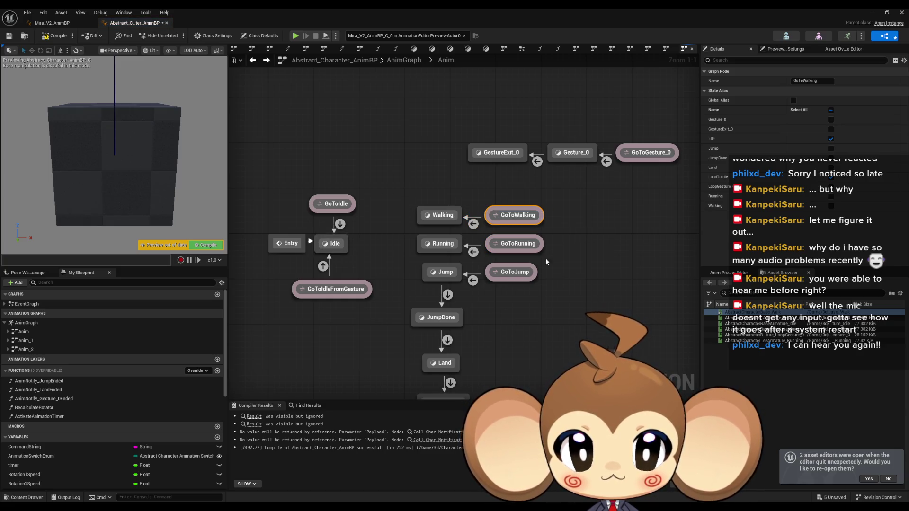
left_click(519, 272)
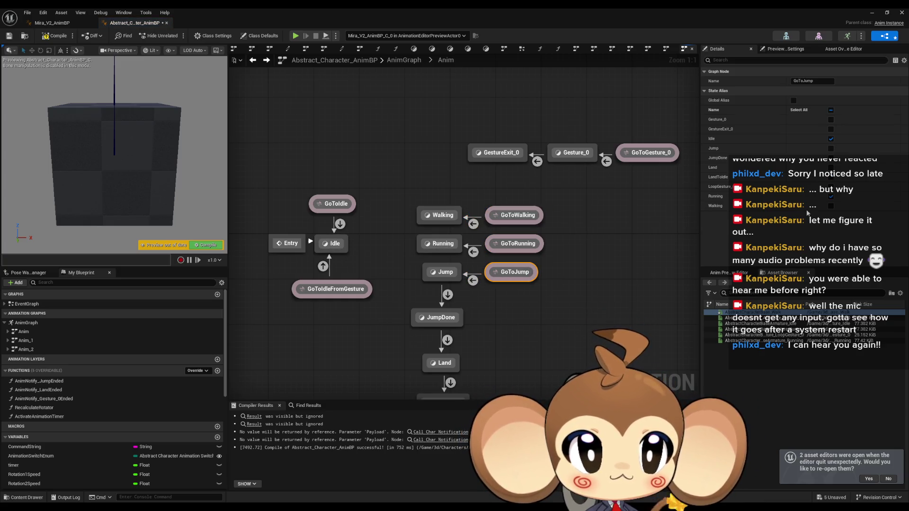
mouse_move(554, 325)
left_mouse_down()
mouse_move(546, 220)
mouse_move(584, 293)
left_mouse_up()
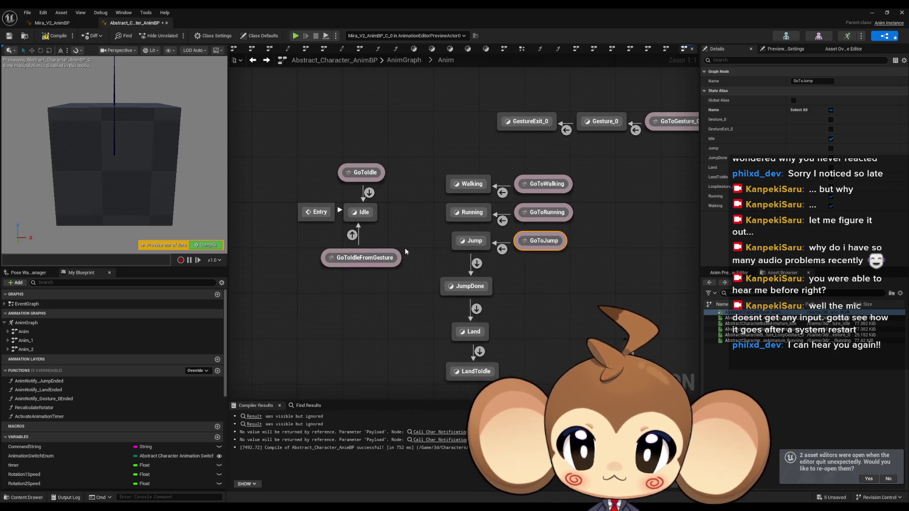
left_click(55, 36)
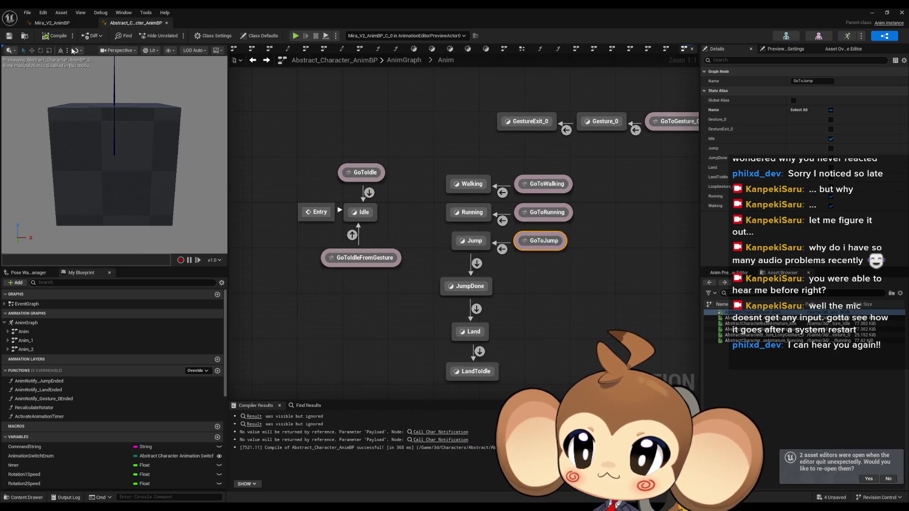
left_click(59, 25)
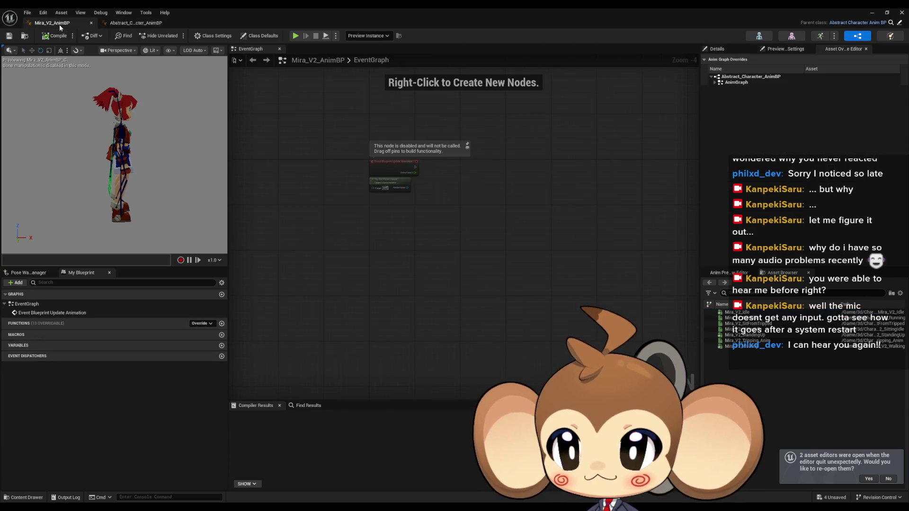
Override the Walking state's sequence player with Mira_V2_Walking in the asset overrides.
left_click(714, 82)
left_click(718, 88)
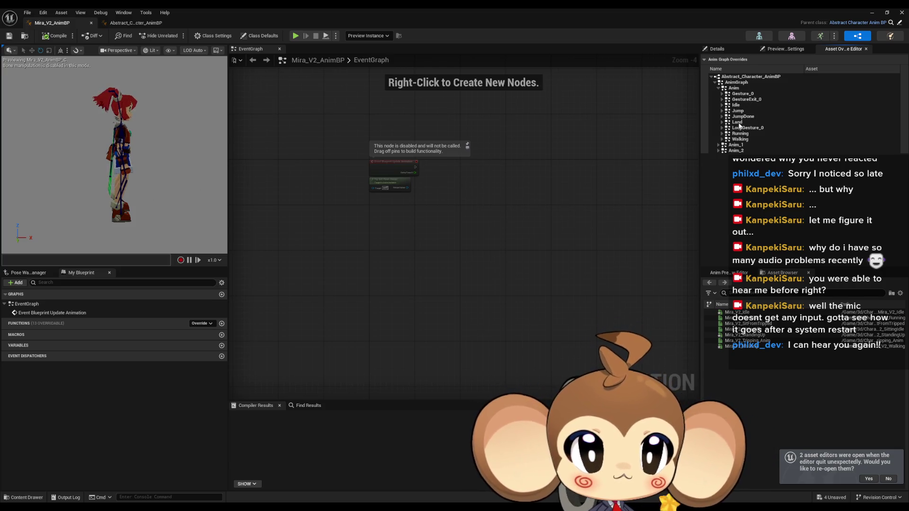
left_click(726, 139)
left_click(846, 147)
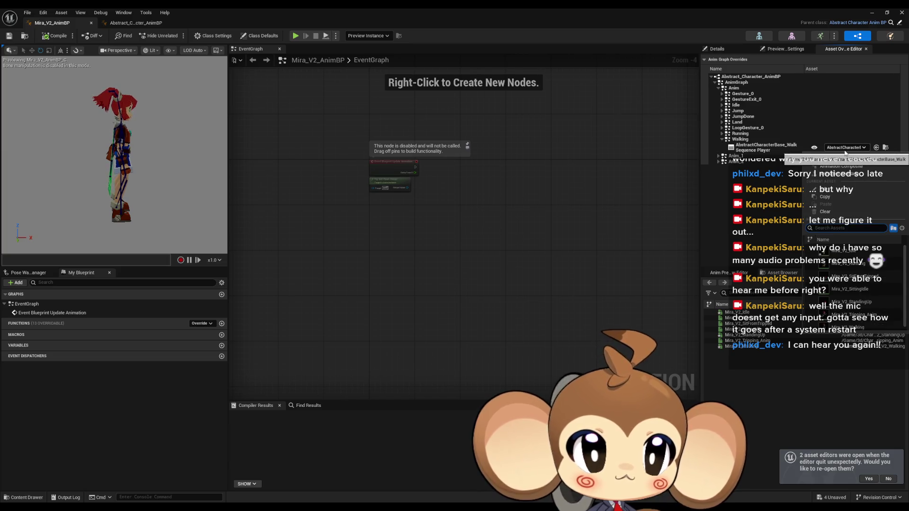
left_click(847, 327)
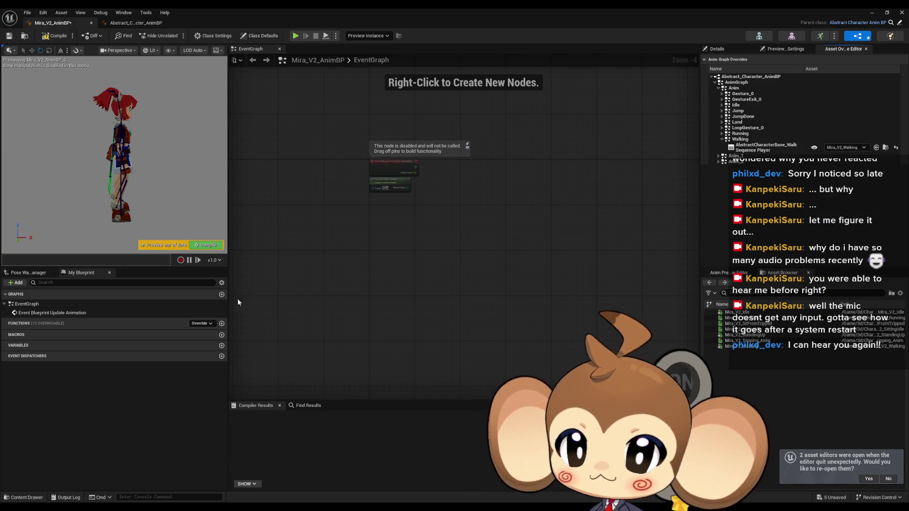
Show inherited variables and set the CommandString default value to idle.
left_click(221, 283)
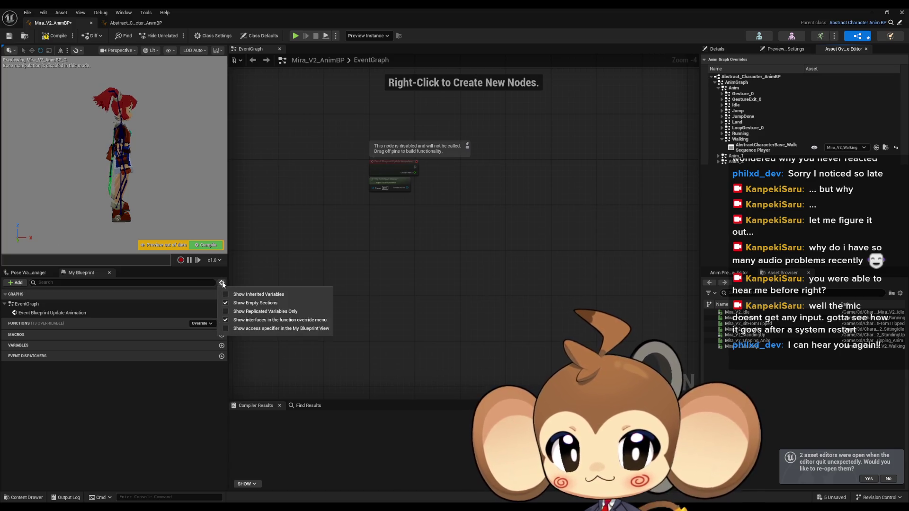
left_click(258, 294)
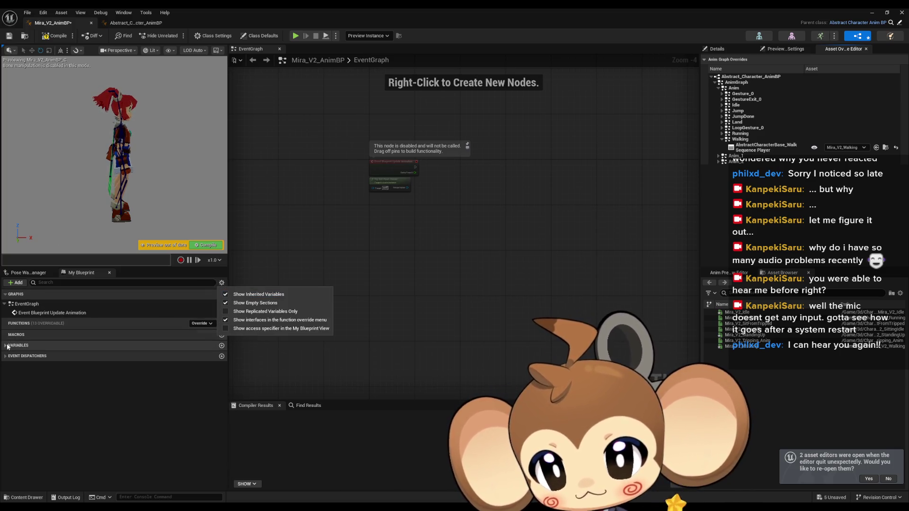
left_click(48, 354)
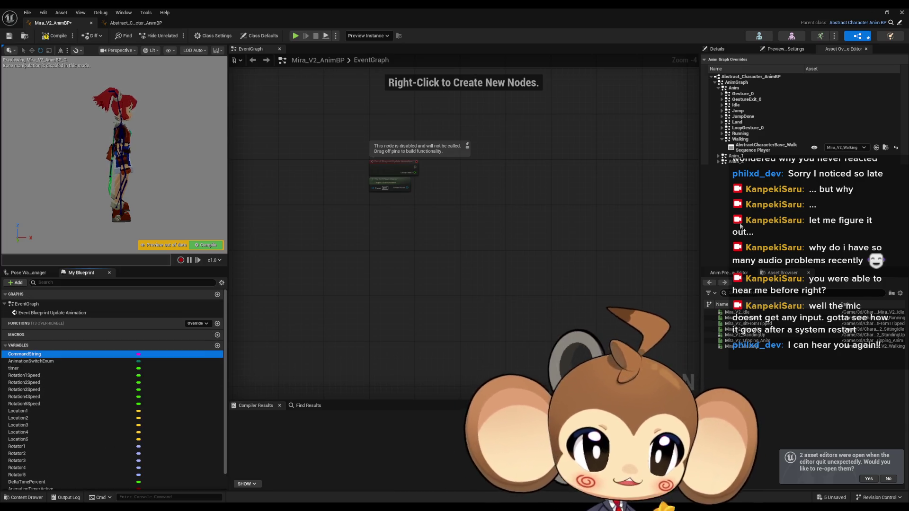
left_click(717, 49)
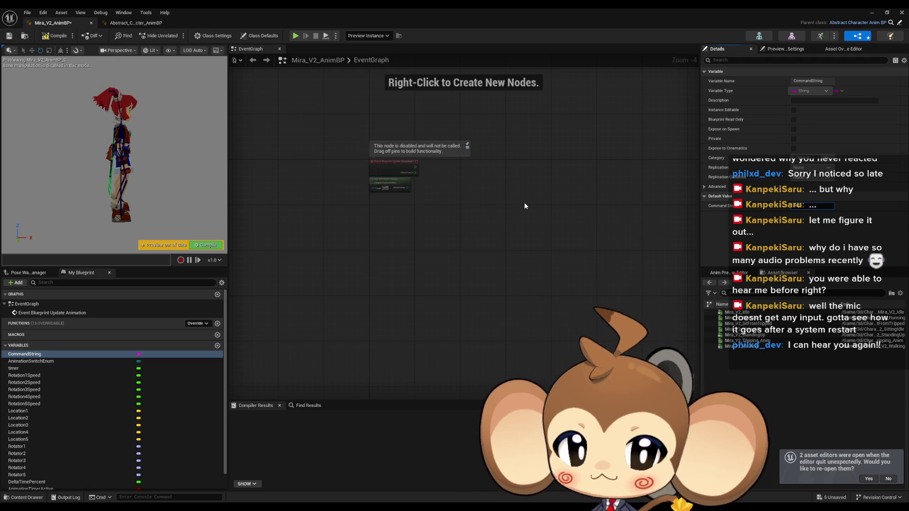
type("idle")
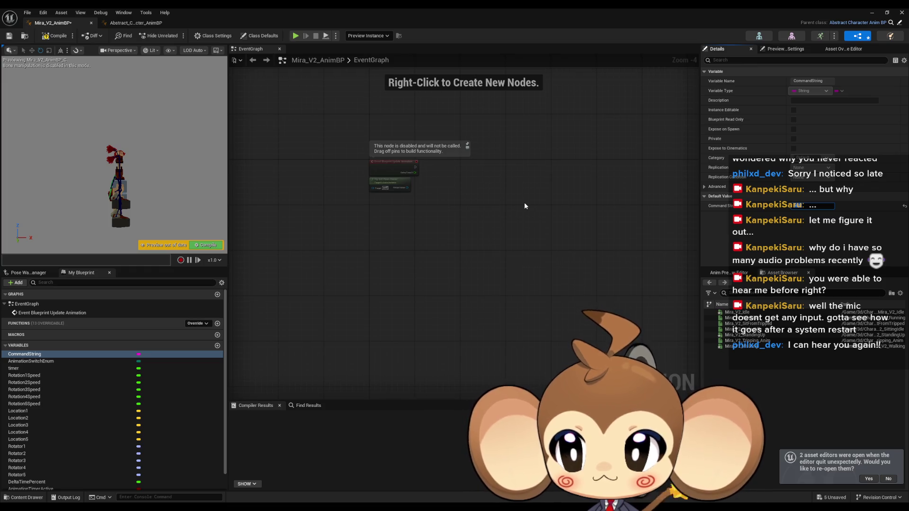
key("Return")
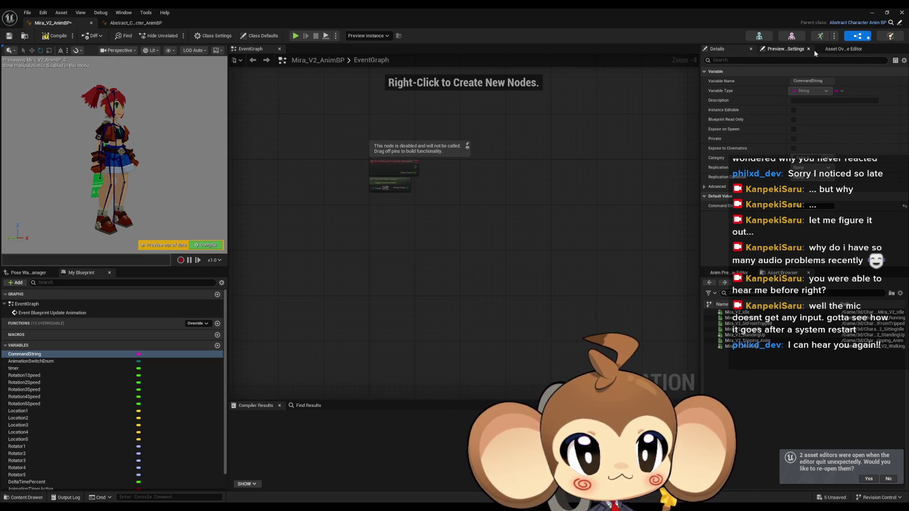
Preview Mira_V2_Walking on the Idle state, compile, then restore Mira_V2_Idle.
left_click(832, 49)
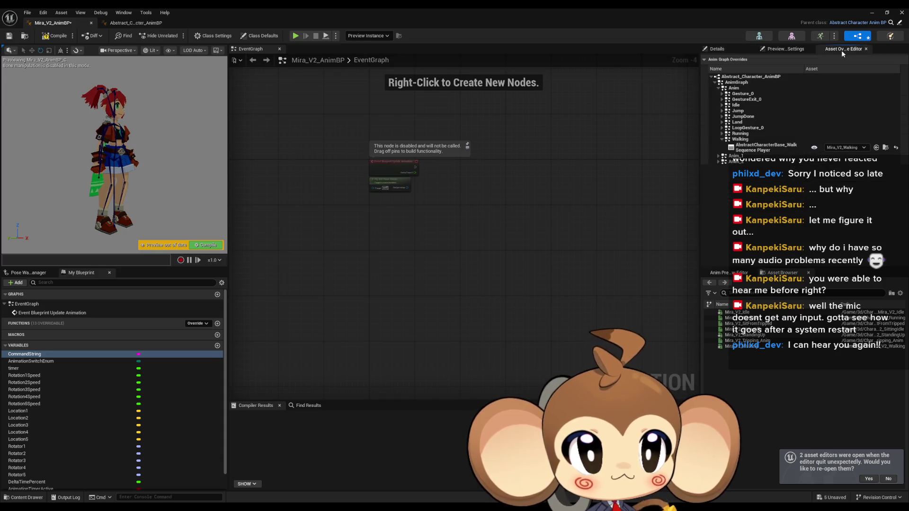
left_click(722, 105)
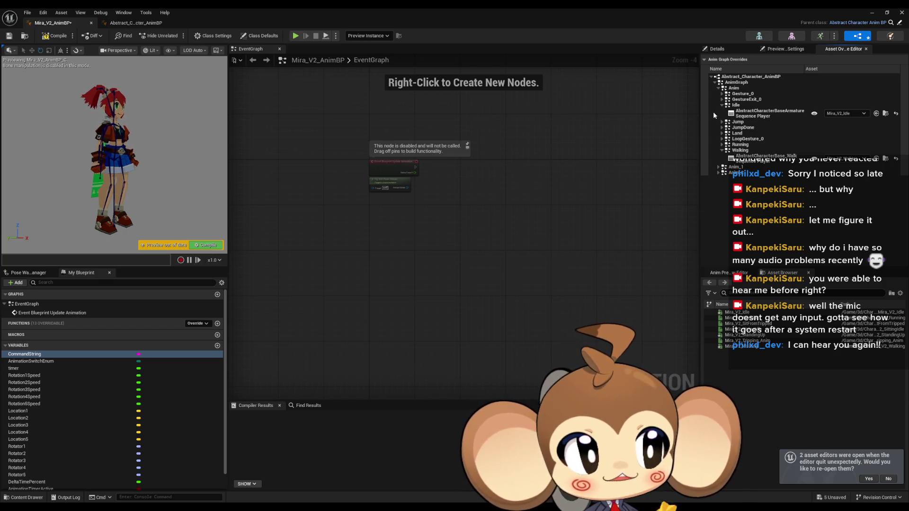
left_click(841, 114)
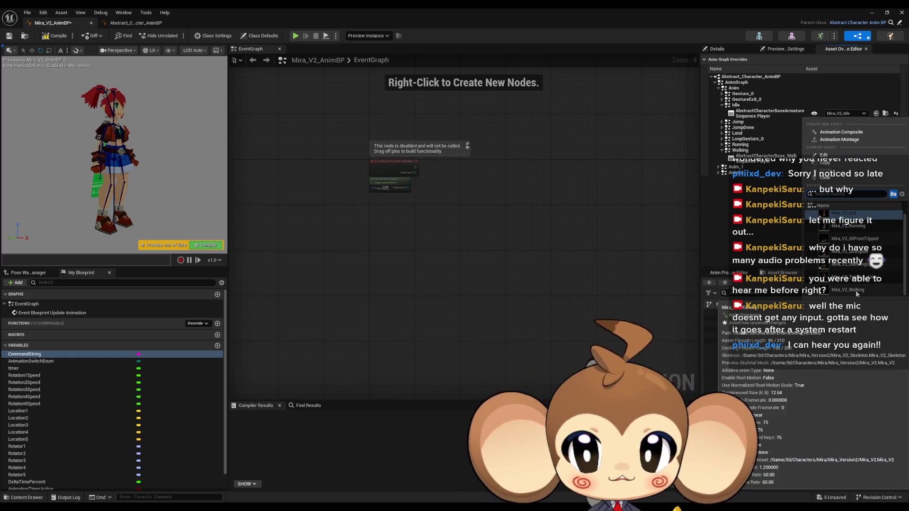
left_click(856, 290)
left_click(55, 36)
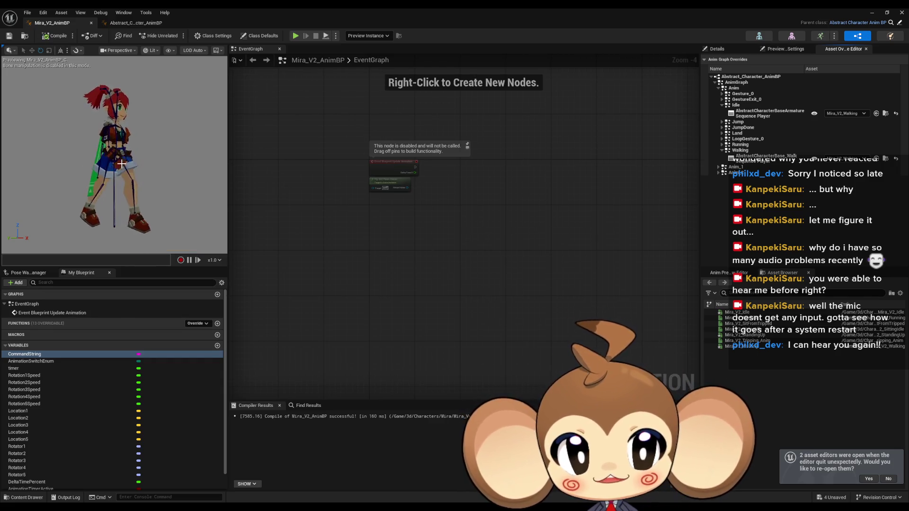
left_click(861, 113)
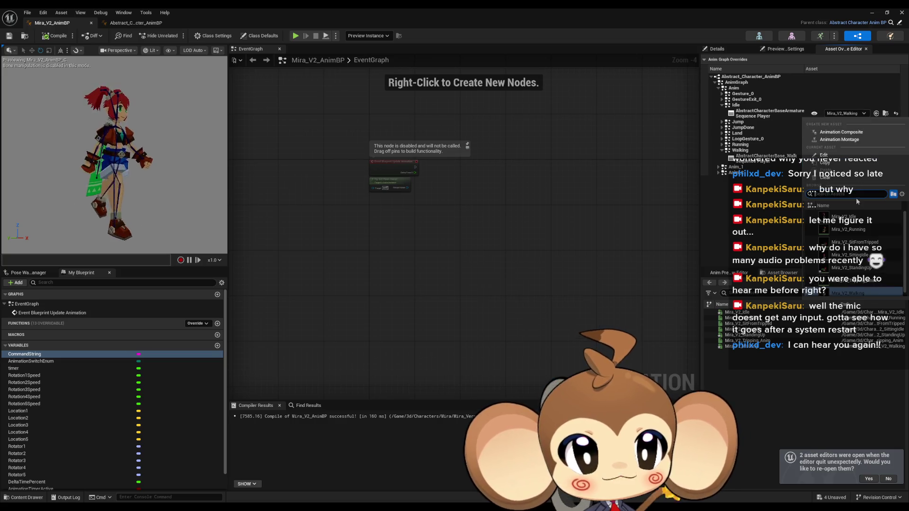
left_click(843, 222)
left_click(136, 23)
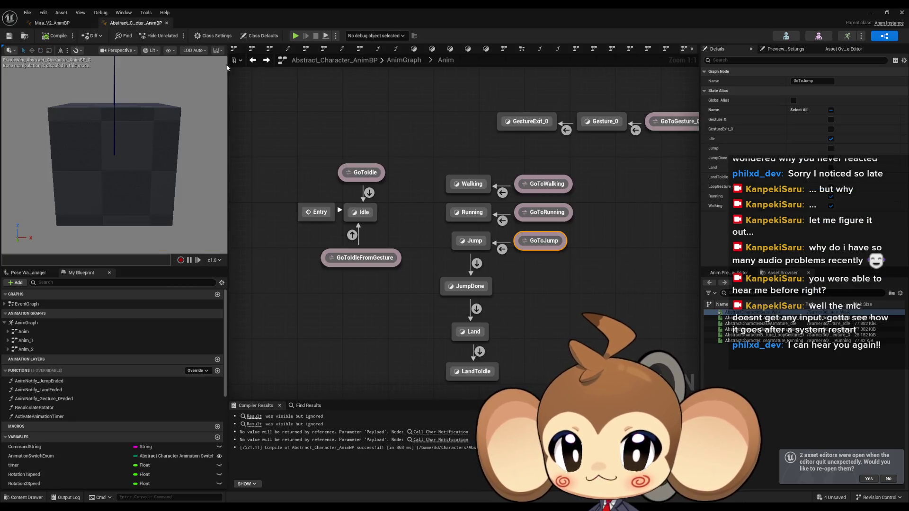
Open the GoToWalking rule, set Mira_V2's Idle player to Mira_V2_Walking, and save all.
double_click(503, 193)
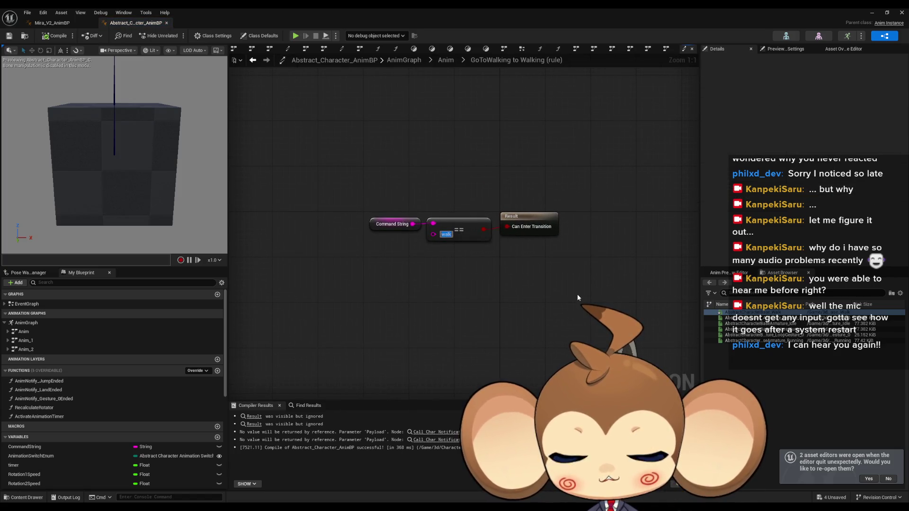
left_click(52, 23)
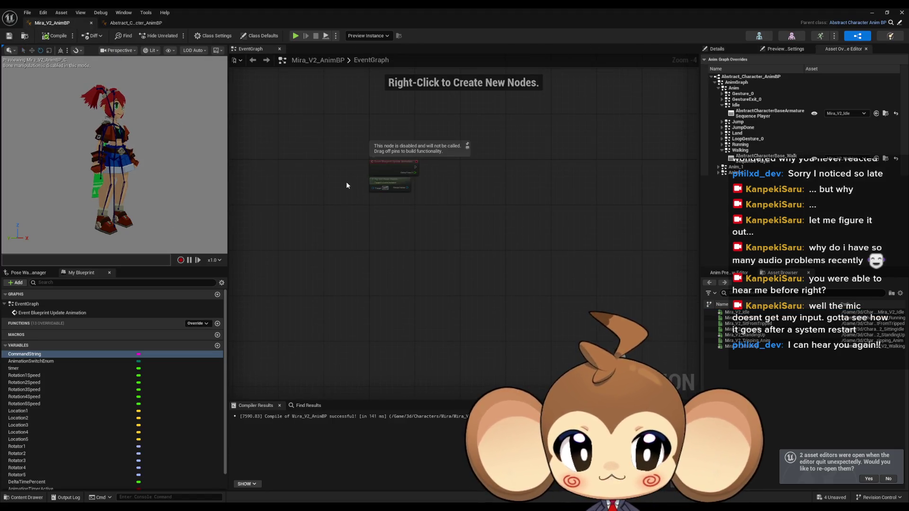
left_click(849, 113)
left_click(852, 290)
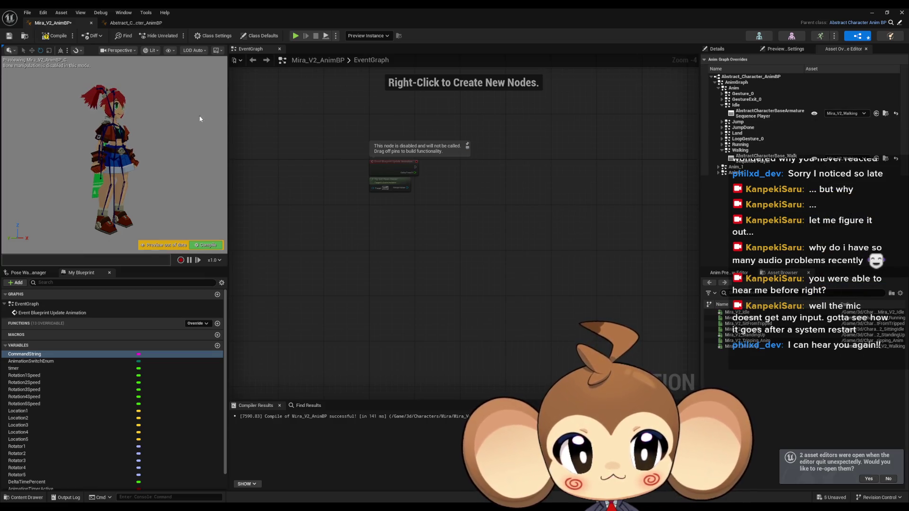
left_click(27, 12)
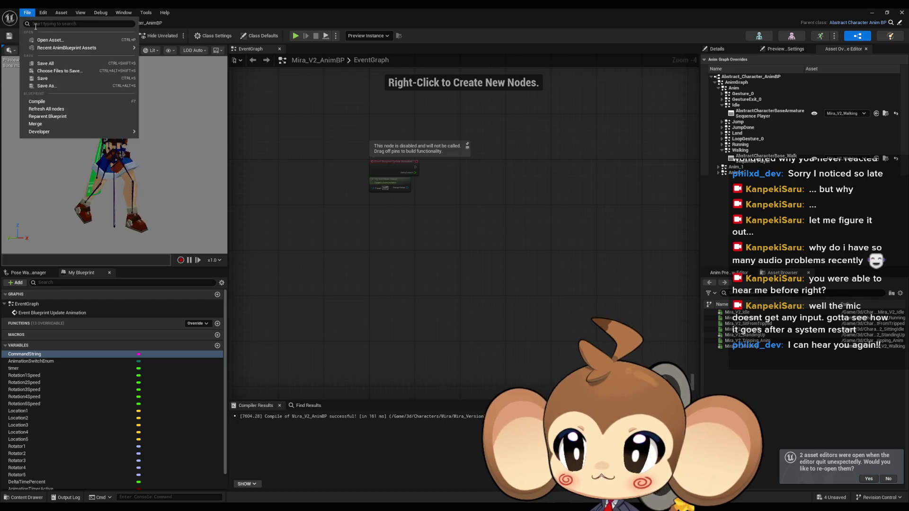
left_click(68, 57)
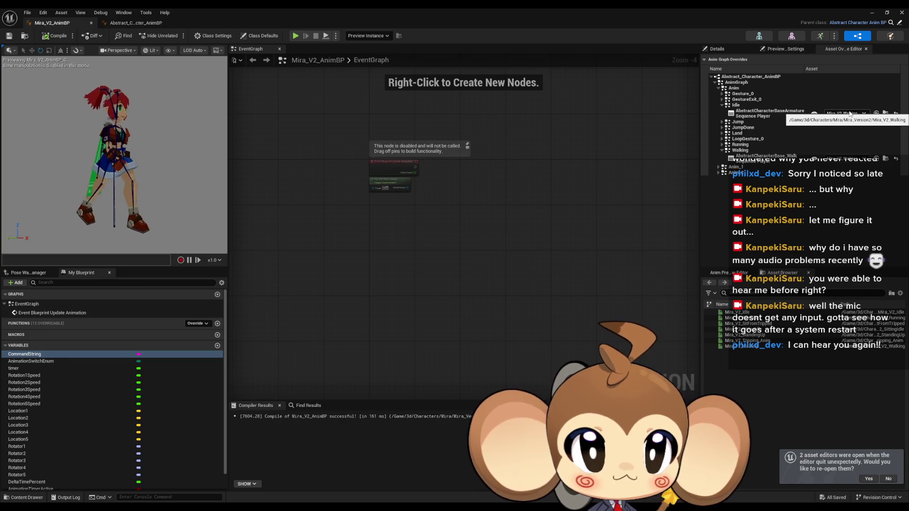
Restore Mira_V2_Idle on the Idle player, compile, and set CommandString's default to walk.
left_click(852, 160)
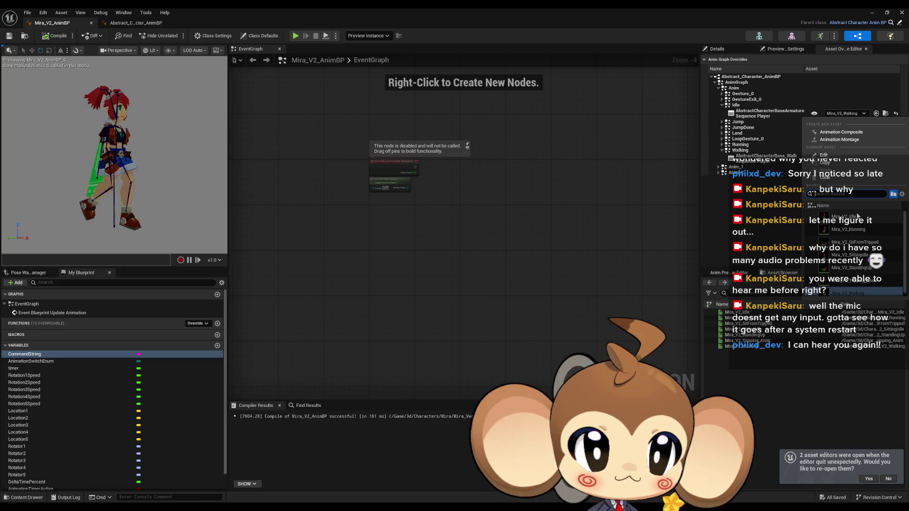
left_click(843, 217)
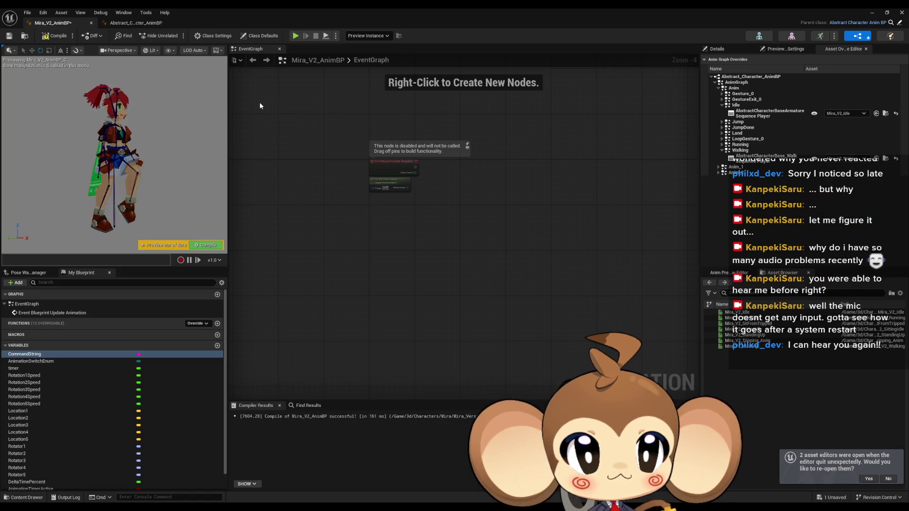
left_click(46, 37)
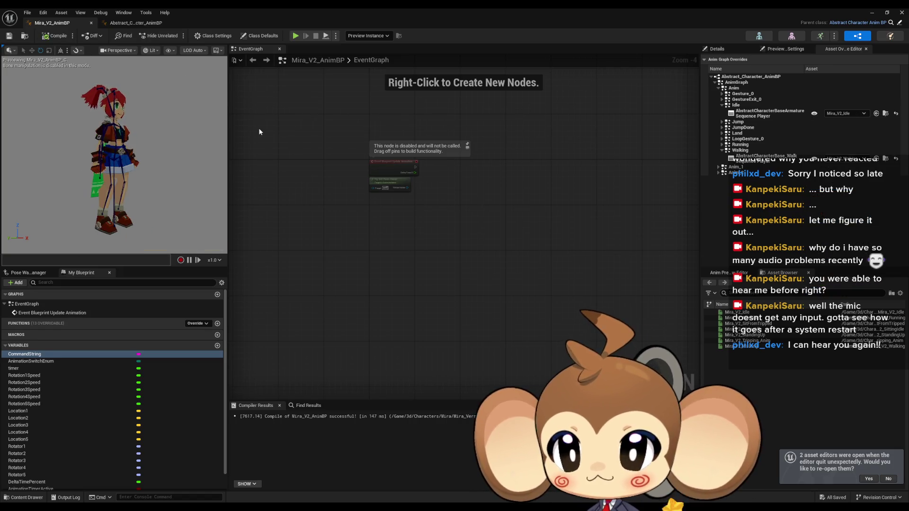
left_click(716, 49)
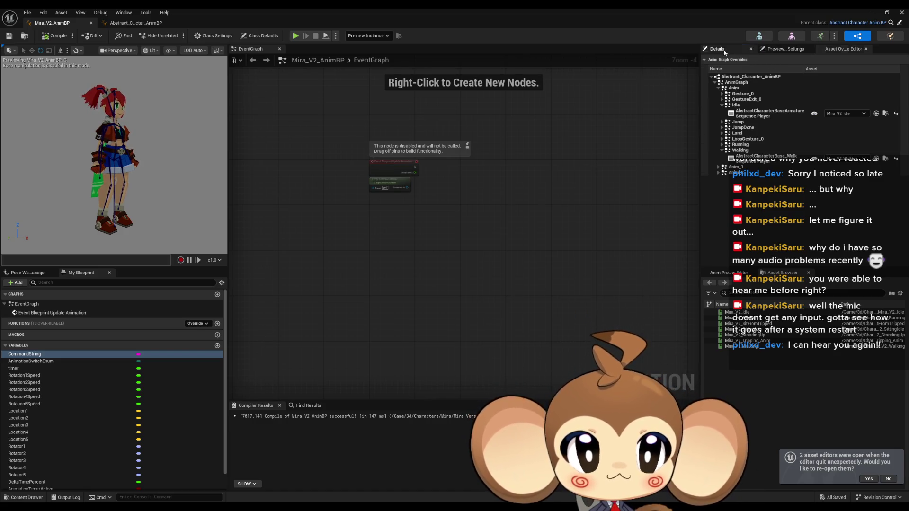
type("walk")
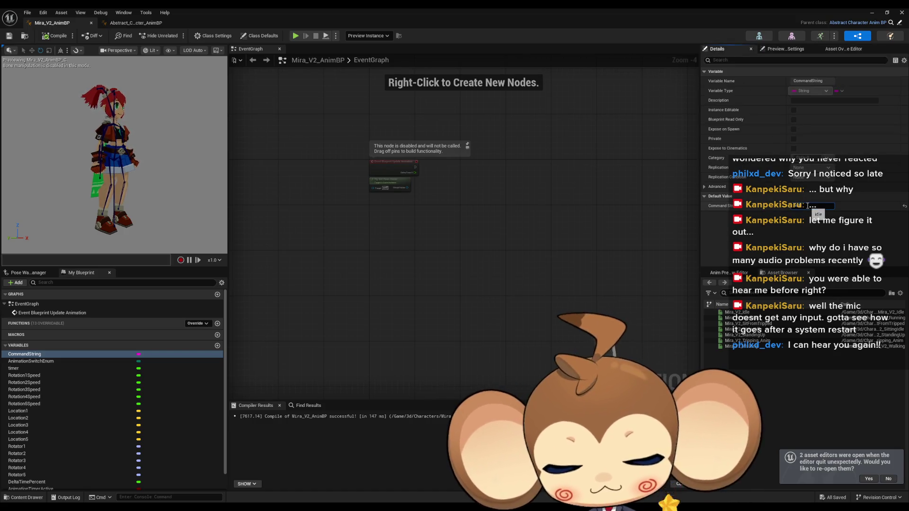
key("Return")
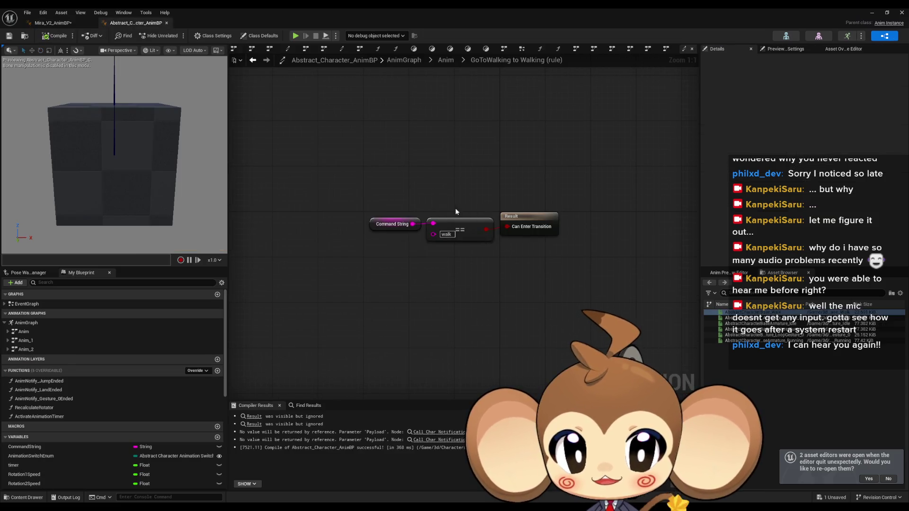
Enable Loop Animation on the Walking state's AbstractCharacterBase_Walk player and compile.
left_click(252, 60)
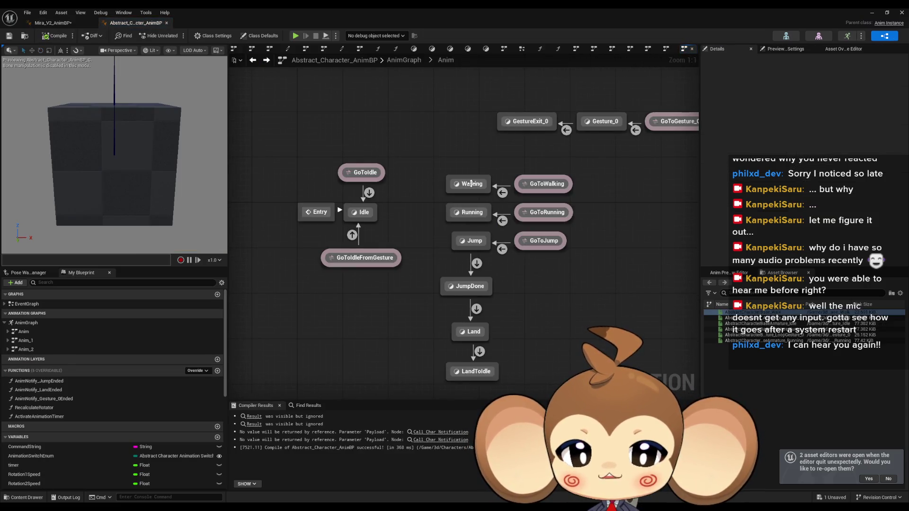
double_click(389, 200)
left_click(412, 219)
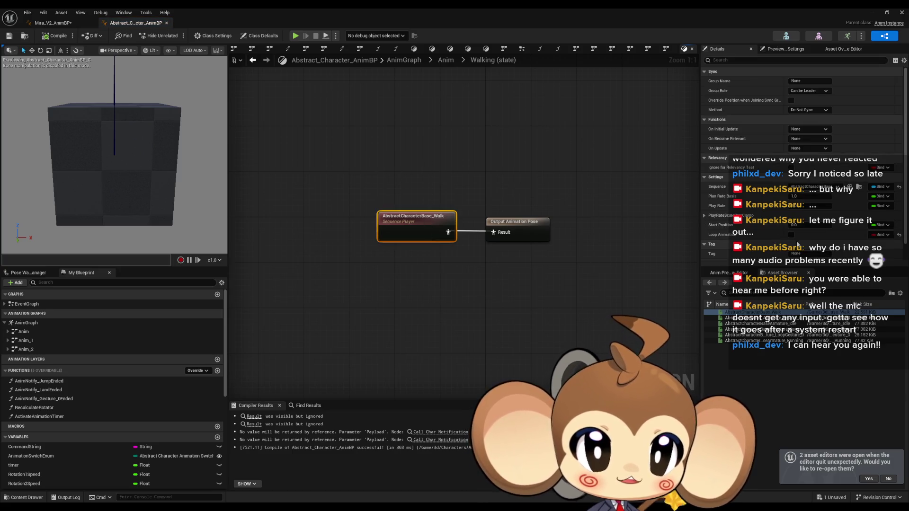
left_click(791, 235)
left_click(56, 35)
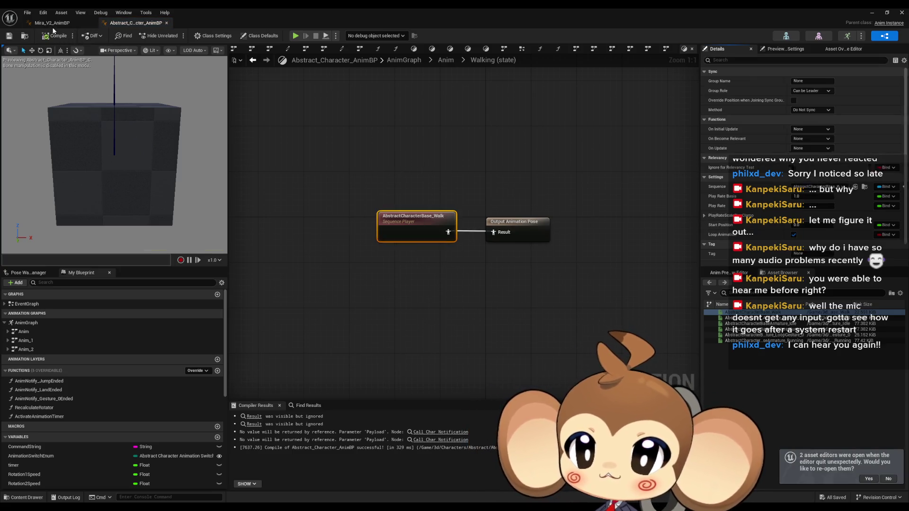
Reset Mira_V2_AnimBP's CommandString default to idle and restore the level editor window.
left_click(52, 22)
left_click(811, 206)
type("idle")
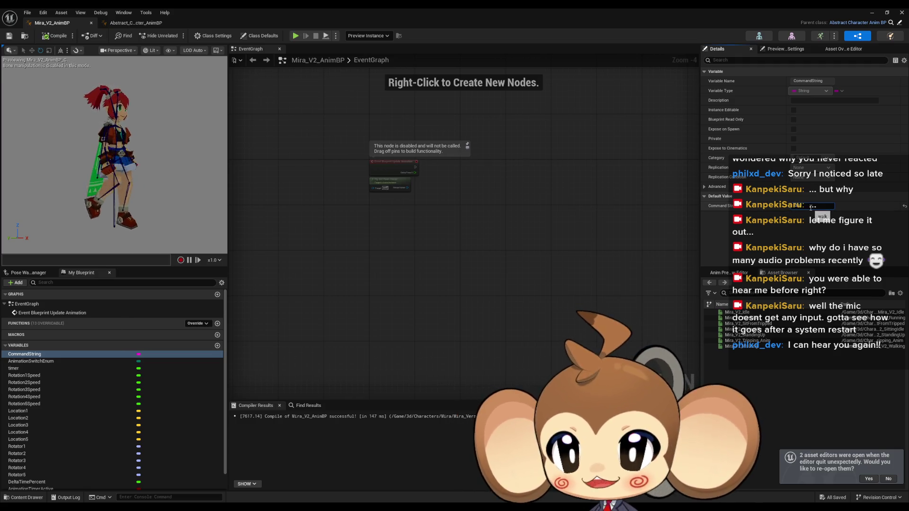
key("Return")
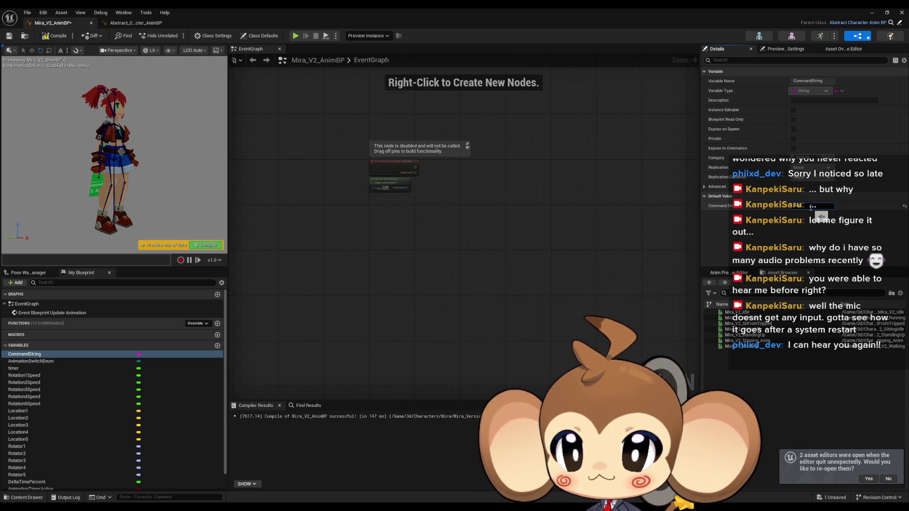
scroll(176, 145, "up", 3)
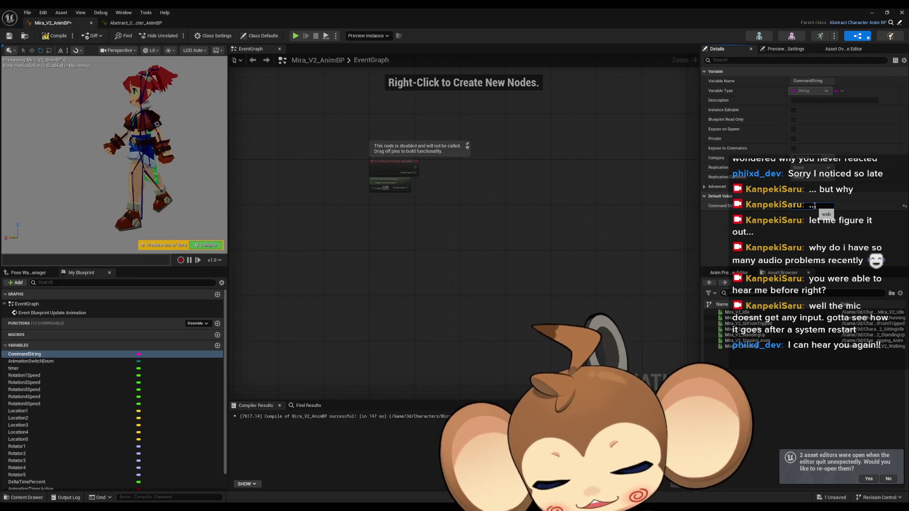
type("idle")
key("Return")
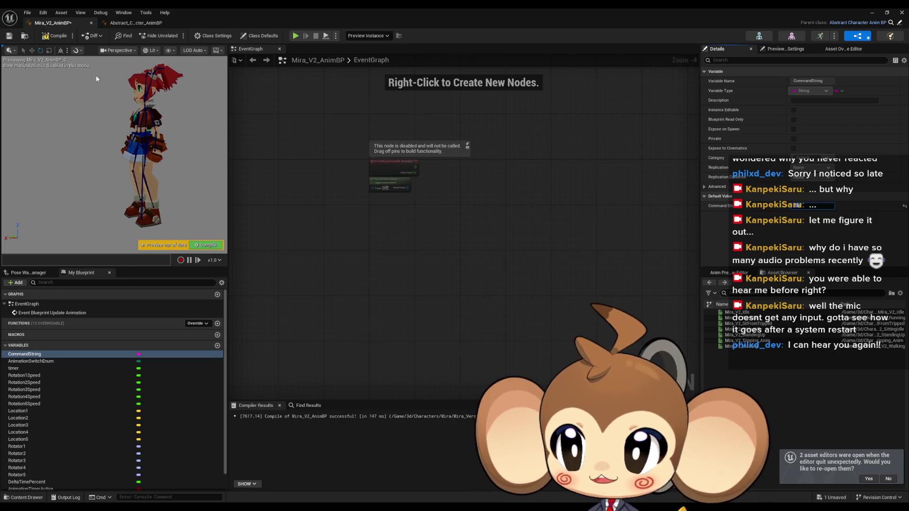
left_click(123, 23)
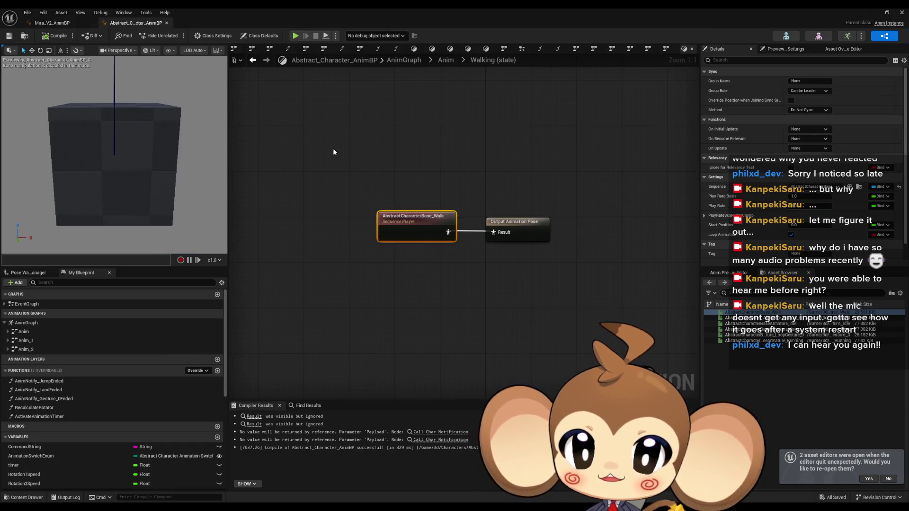
double_click(340, 8)
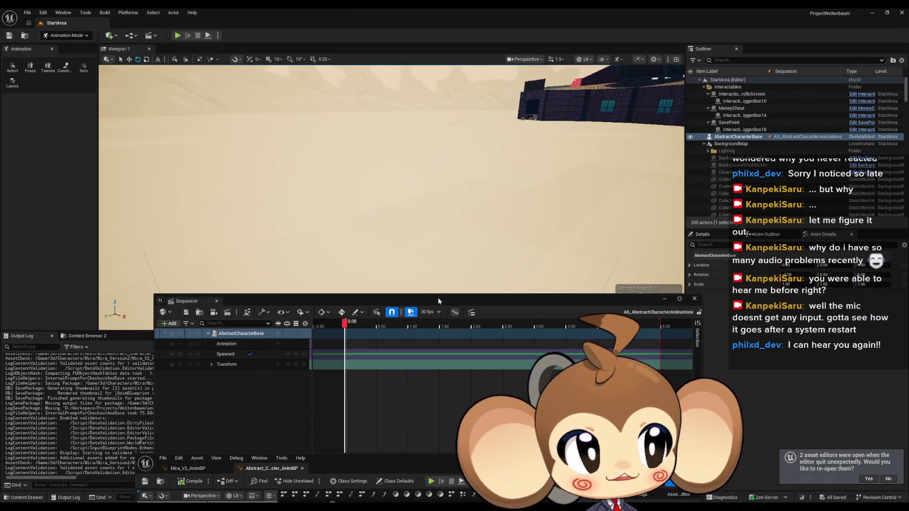
Close the floating Sequencer and open Mira_NoticeArtefact from Content/Sequences/StartArea.
left_click_drag(438, 299, 431, 187)
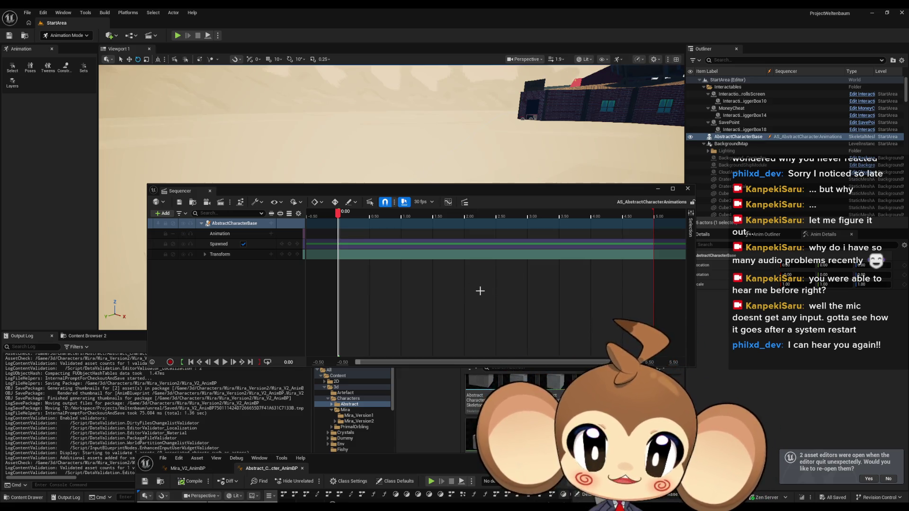
left_click(687, 189)
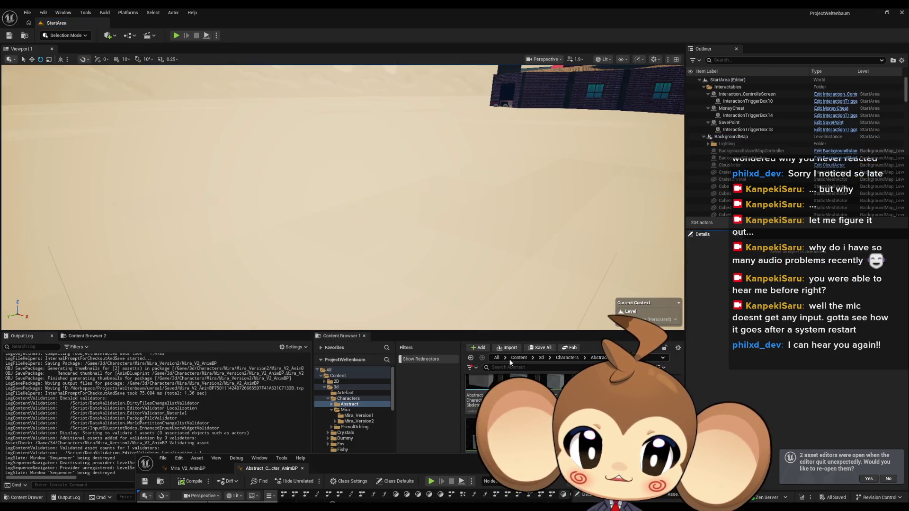
left_click(566, 358)
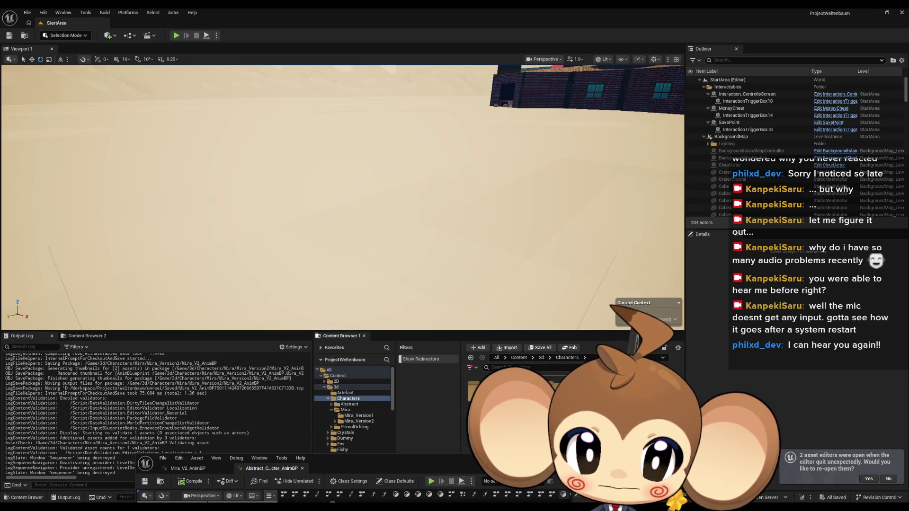
double_click(518, 390)
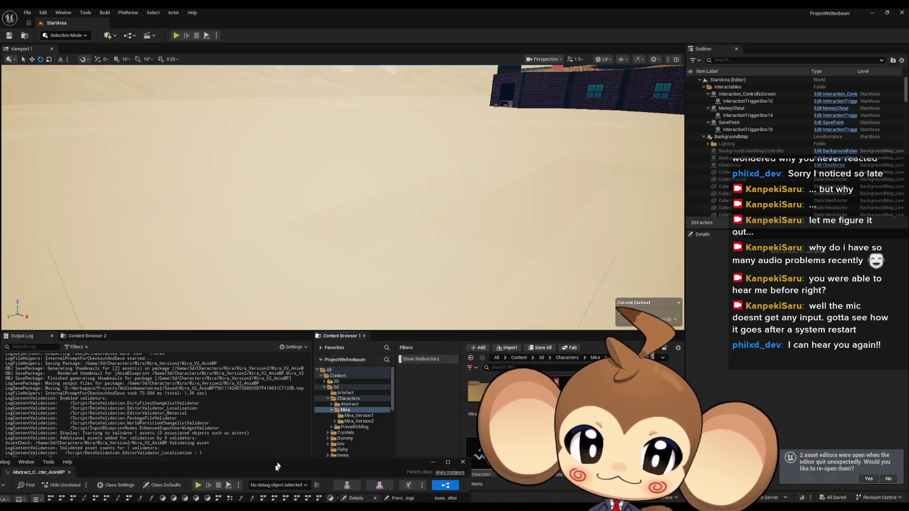
double_click(516, 397)
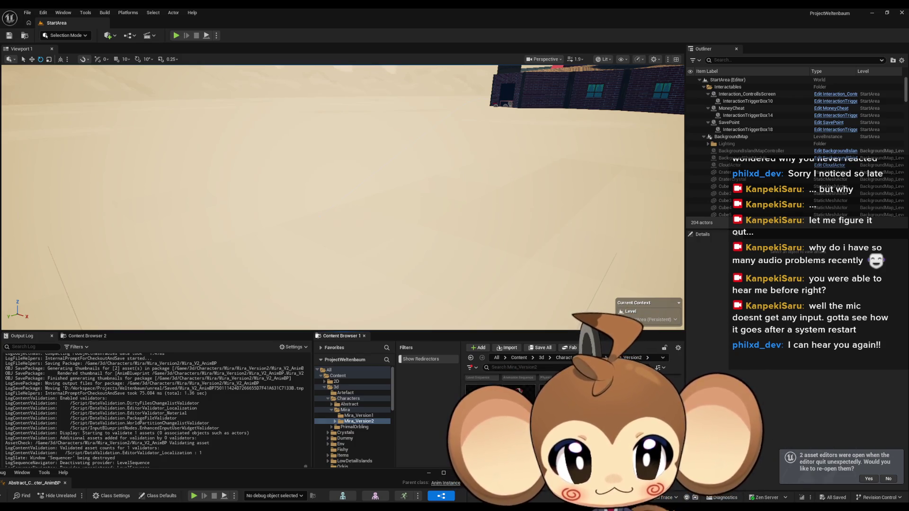
left_click(337, 375)
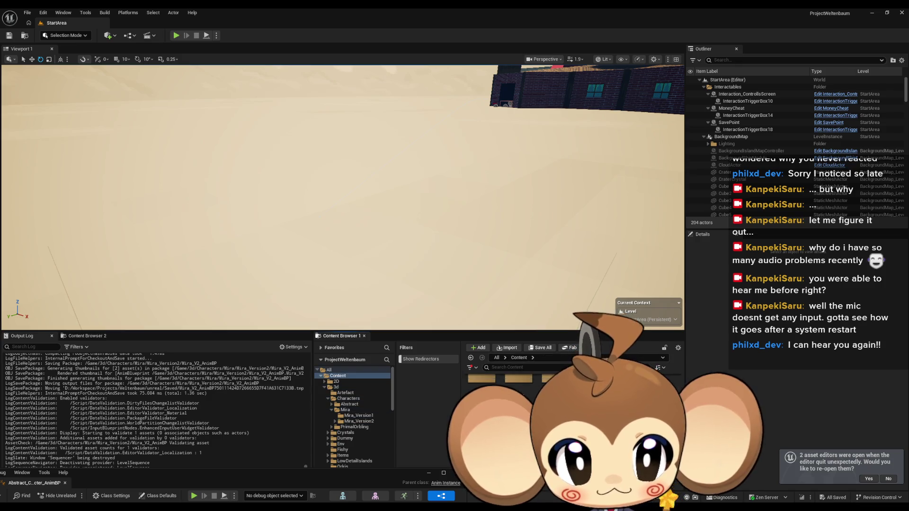
double_click(533, 397)
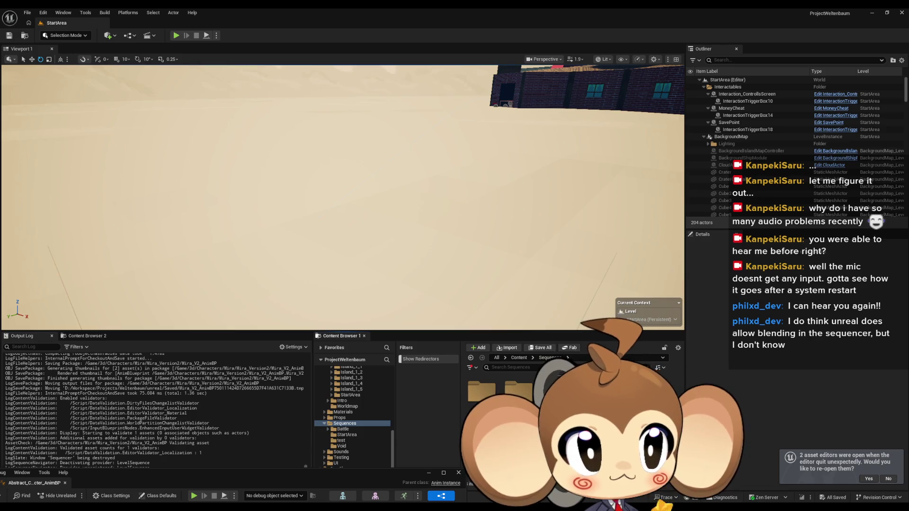
double_click(531, 398)
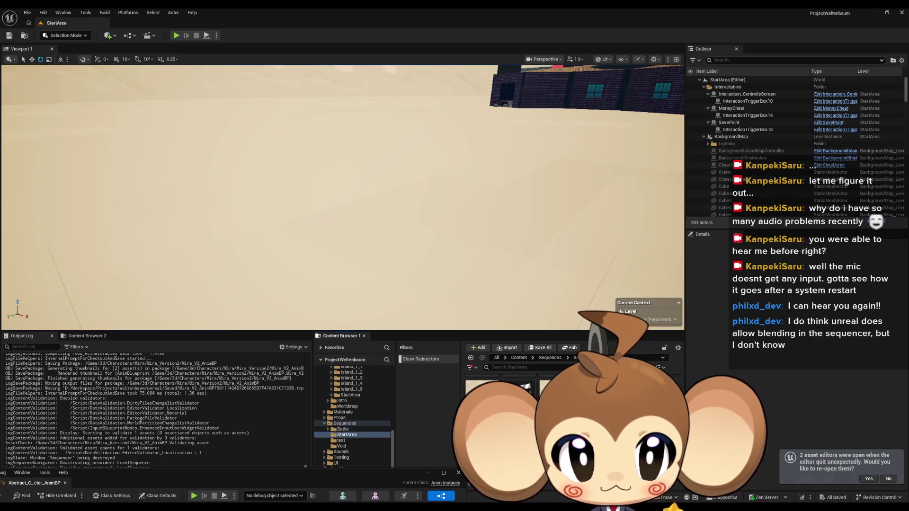
double_click(473, 440)
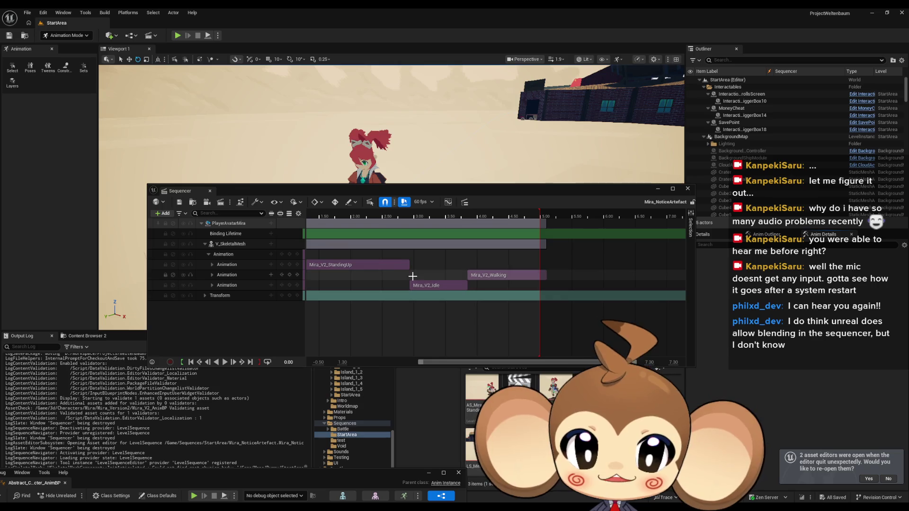
Lower the Sequencer window and scrub through Mira standing up.
left_click_drag(429, 191, 396, 318)
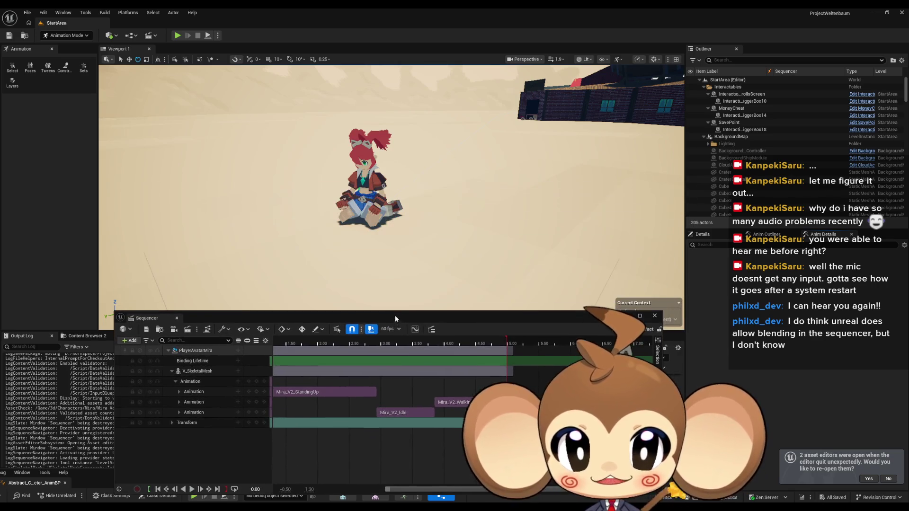
mouse_move(319, 346)
left_mouse_down()
mouse_move(308, 345)
mouse_move(445, 344)
mouse_move(436, 349)
left_mouse_up()
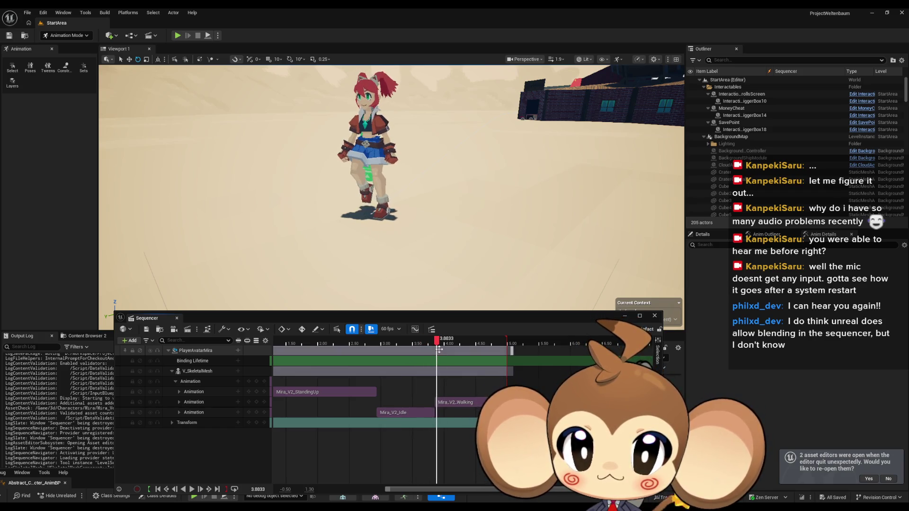
right_click(439, 402)
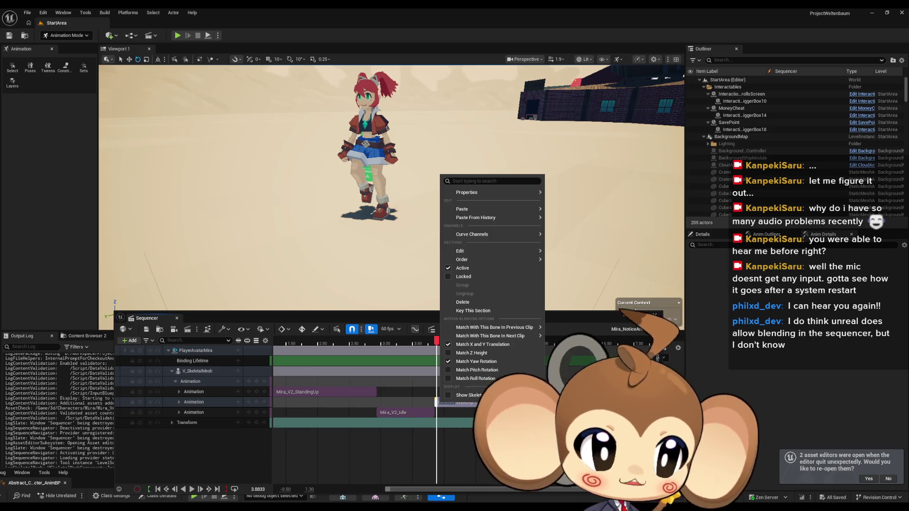
left_click(437, 401)
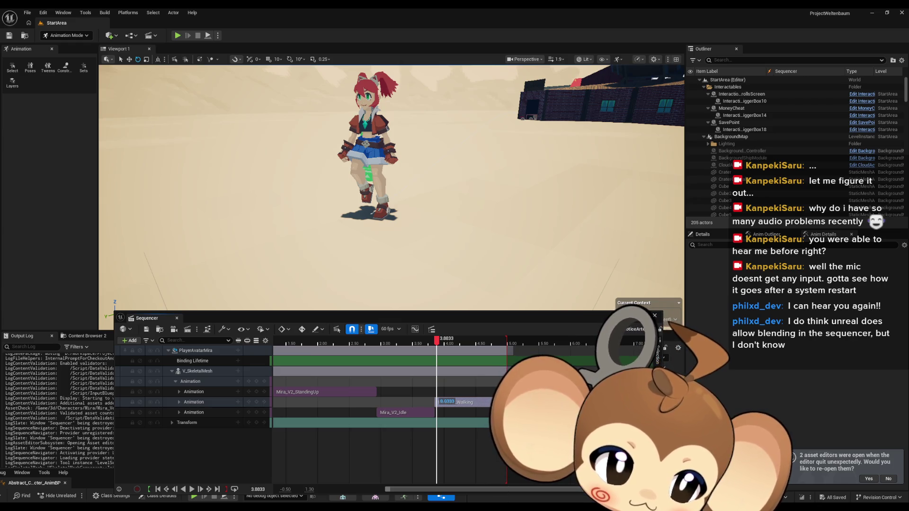
Move the Mira_V2_Idle clip onto the Walking track and trim it to end at 3.75s.
left_click(409, 412)
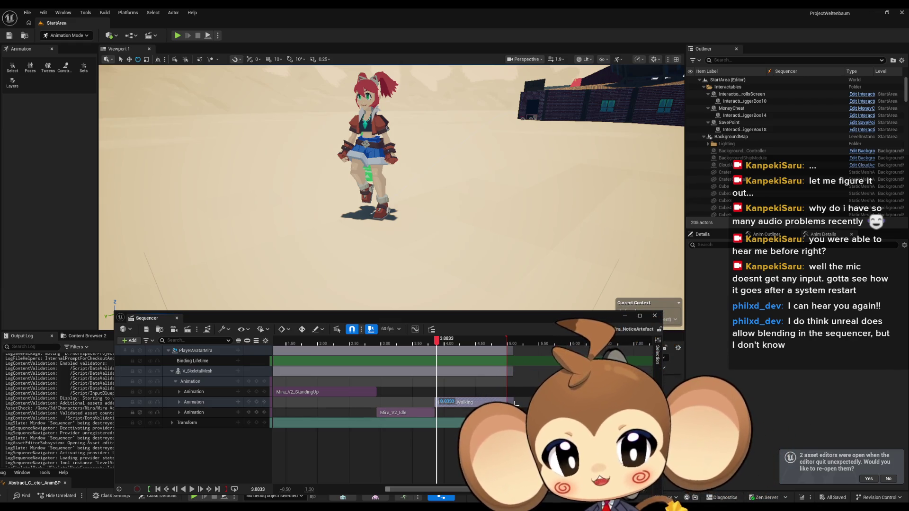
mouse_move(409, 413)
left_mouse_down()
mouse_move(408, 400)
mouse_move(441, 406)
mouse_move(450, 397)
left_mouse_up()
scroll(442, 406, "up", 3)
scroll(445, 404, "up", 3)
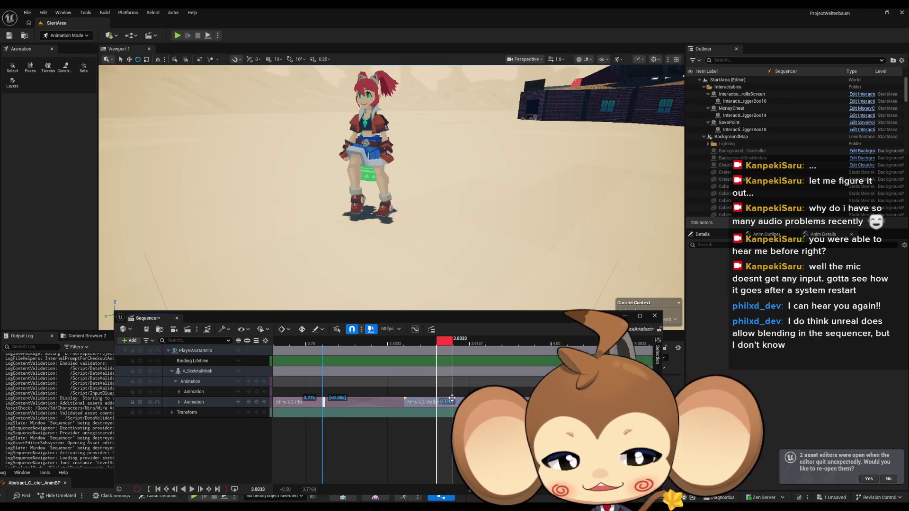
mouse_move(449, 398)
left_mouse_down()
mouse_move(439, 399)
mouse_move(447, 408)
left_mouse_up()
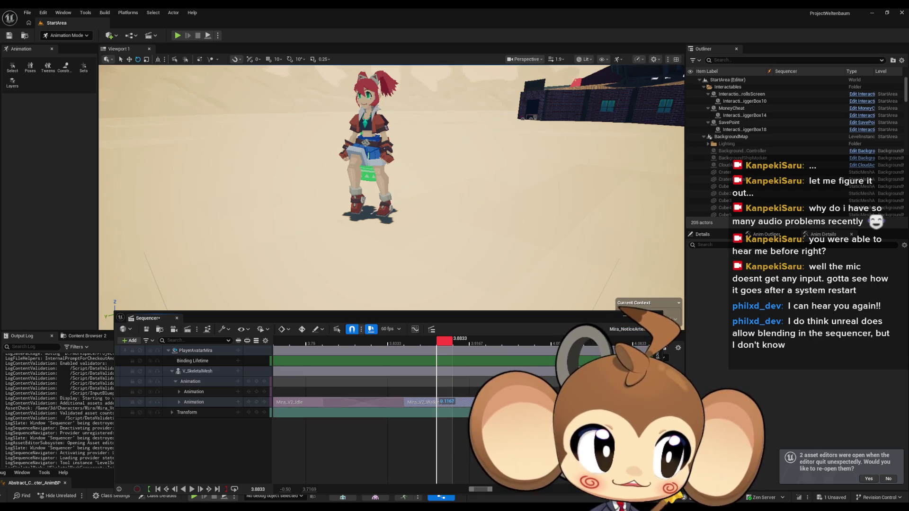
scroll(454, 434, "down", 2)
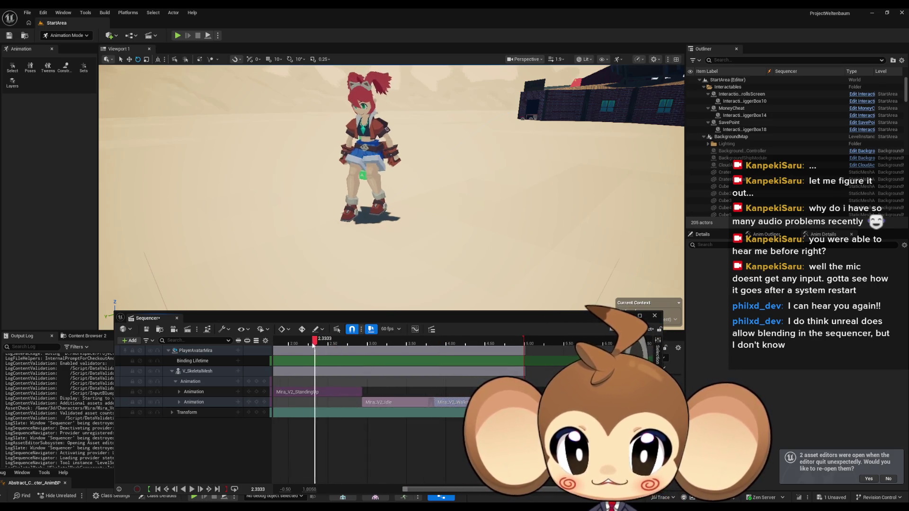
Shift Mira_V2_Walking to start at 2.93 s, overlapping the Idle clip, and preview the blend.
left_click(189, 489)
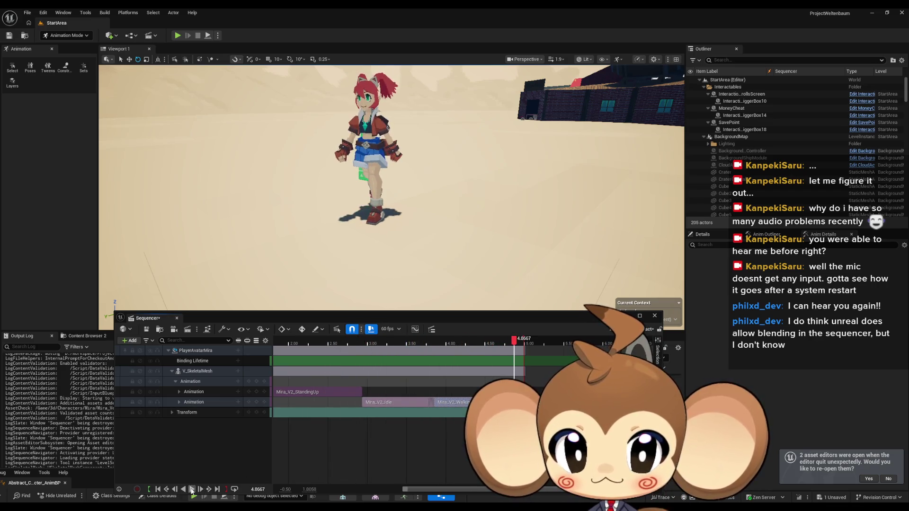
left_click_drag(461, 403, 444, 403)
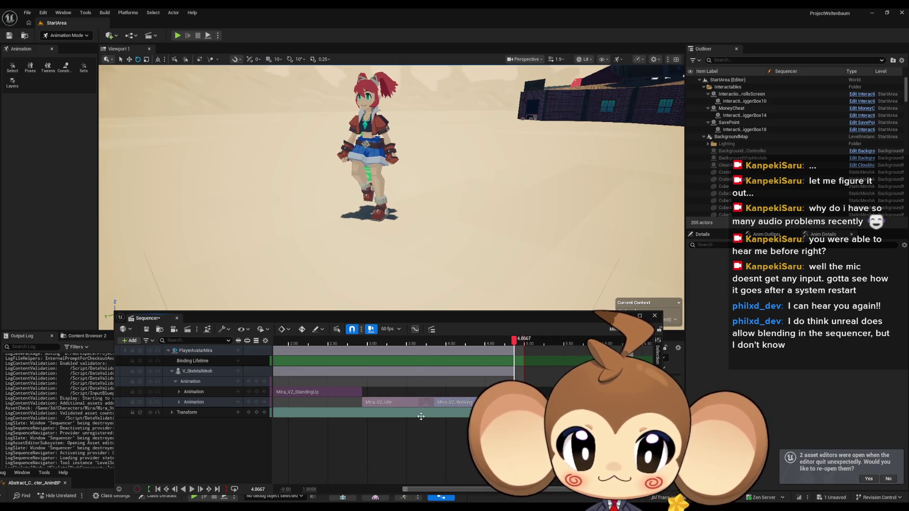
left_click(349, 343)
key("space")
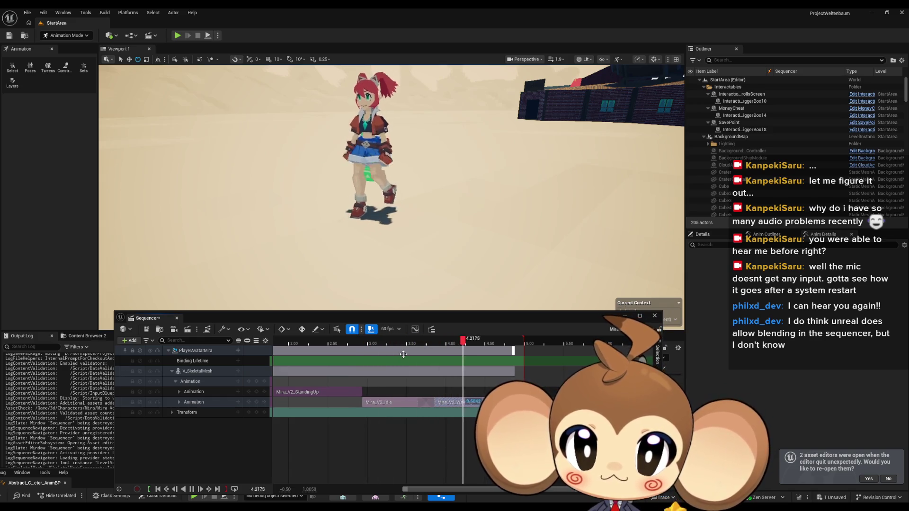
mouse_move(379, 344)
left_mouse_down()
mouse_move(352, 344)
mouse_move(429, 344)
mouse_move(366, 341)
mouse_move(378, 340)
left_mouse_up()
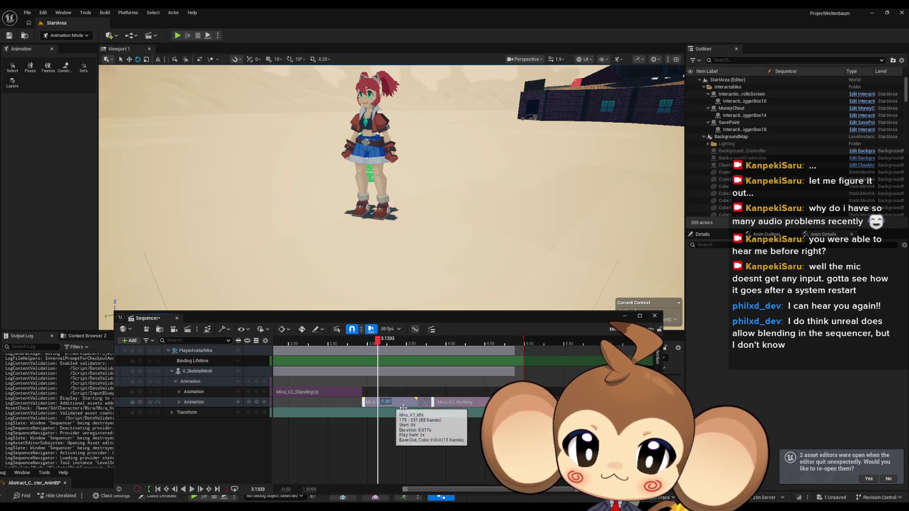
mouse_move(463, 408)
left_mouse_down()
mouse_move(397, 402)
mouse_move(405, 402)
mouse_move(400, 387)
mouse_move(369, 392)
left_mouse_up()
Scrub back to preview Mira's pose and nudge the Mira_V2_Walking clip slightly later.
scroll(403, 386, "left", 5)
scroll(418, 383, "right", 3)
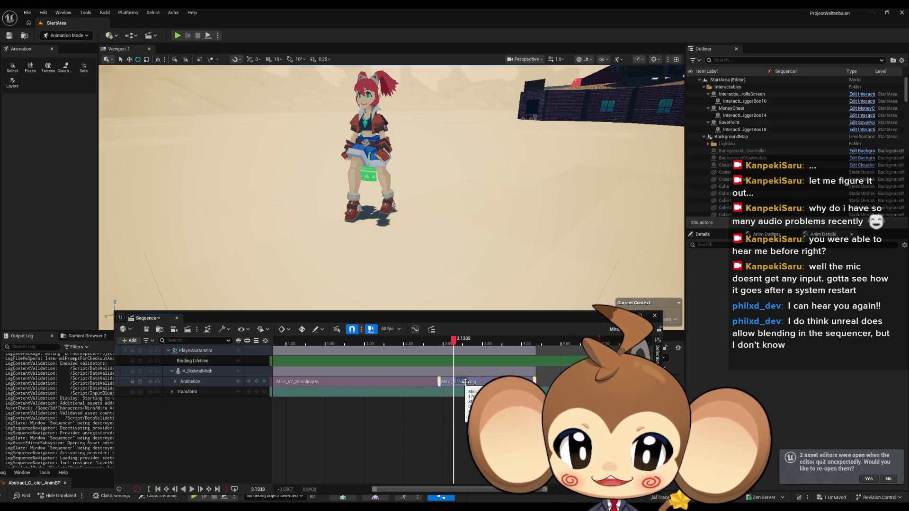
scroll(465, 382, "up", 5)
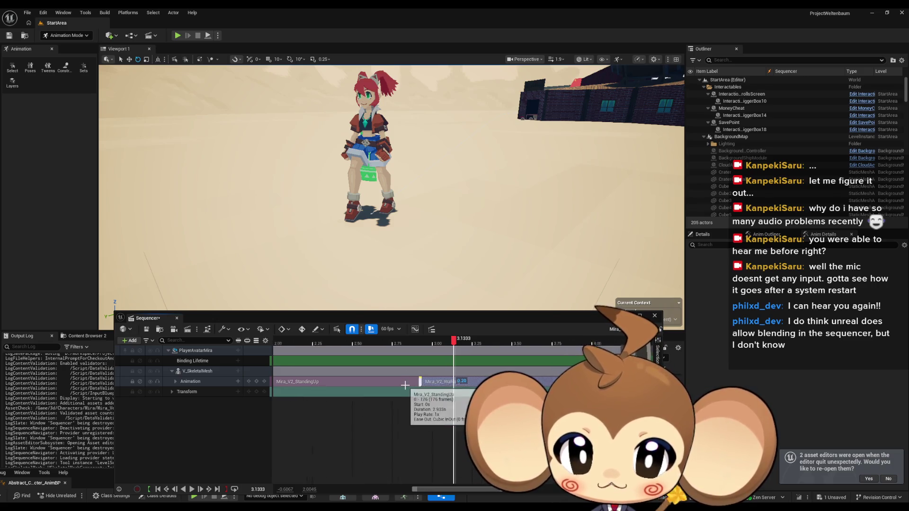
scroll(455, 384, "down", 4)
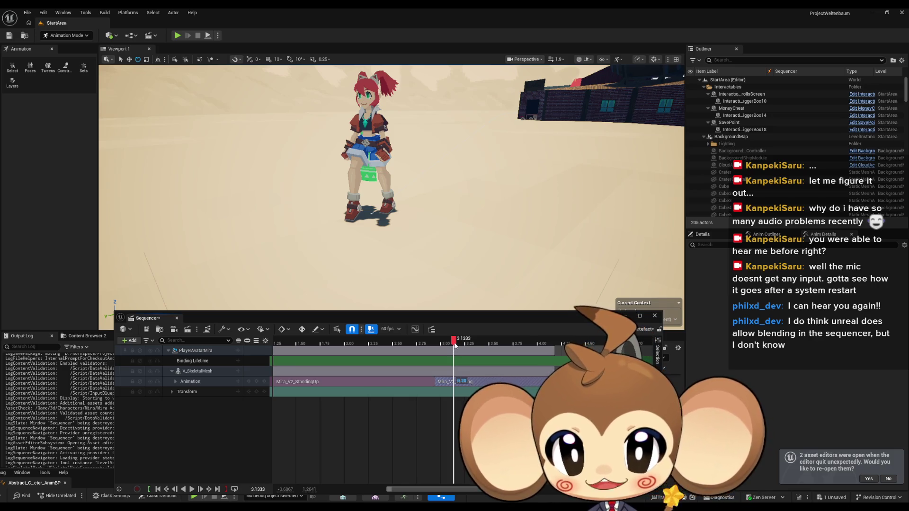
mouse_move(455, 346)
left_mouse_down()
mouse_move(379, 346)
mouse_move(447, 347)
mouse_move(391, 349)
mouse_move(445, 348)
mouse_move(430, 349)
left_mouse_up()
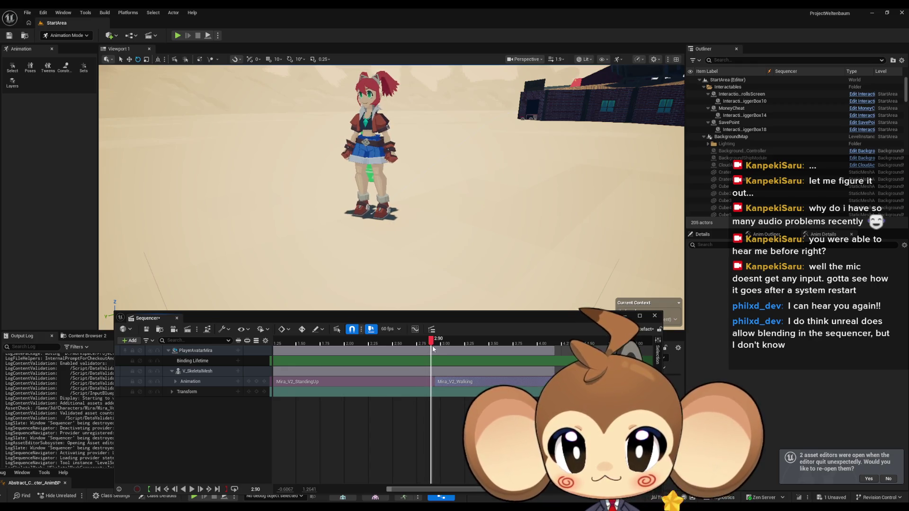
left_click_drag(462, 383, 433, 383)
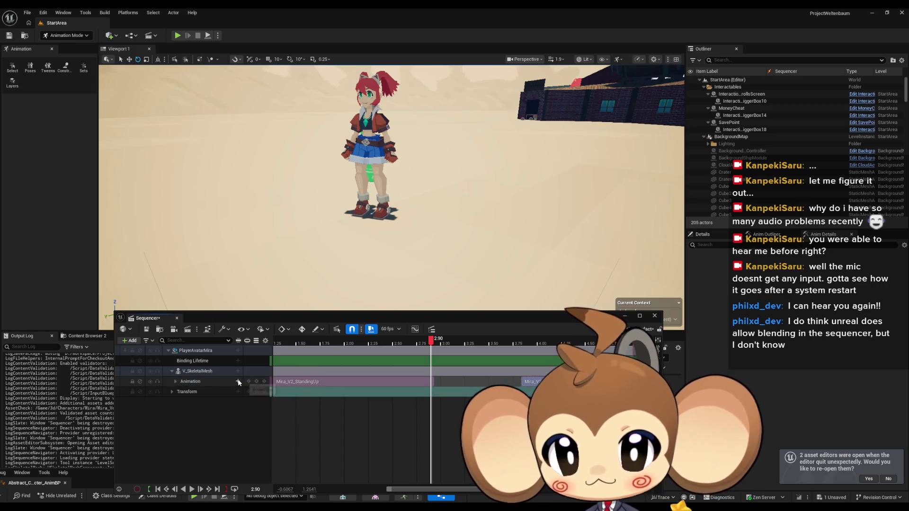
Add Mira_V2_Idle onto the main Animation track after StandingUp and play back the transitions.
left_click(238, 381)
left_click(296, 303)
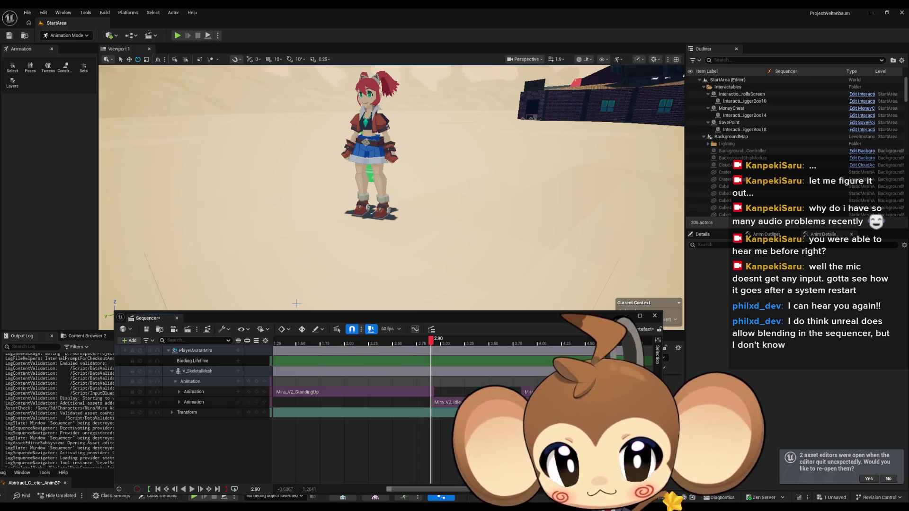
left_click(456, 408)
left_click_drag(447, 402, 454, 394)
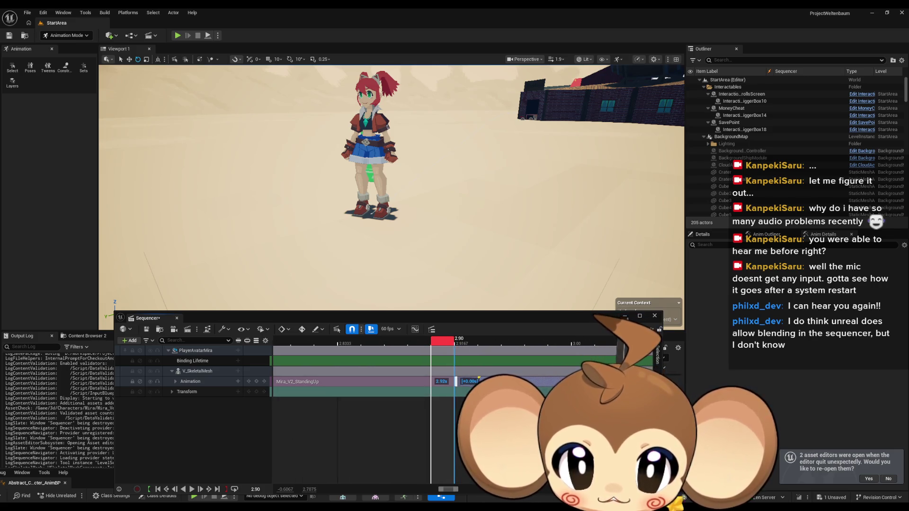
scroll(414, 415, "down", 5)
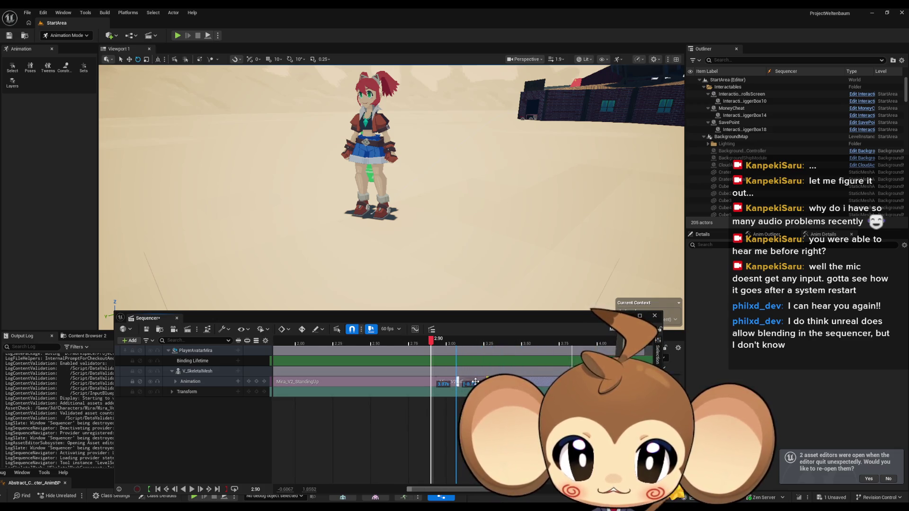
left_click(192, 490)
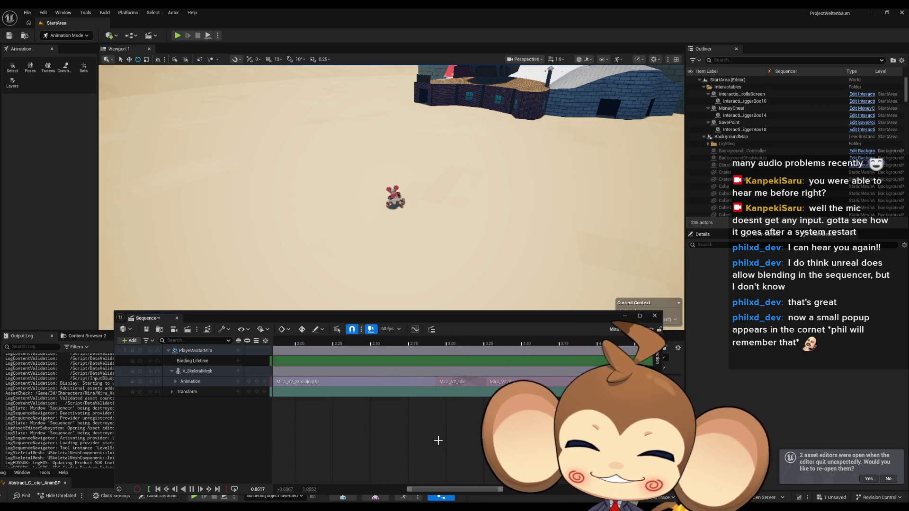
scroll(437, 440, "down", 5)
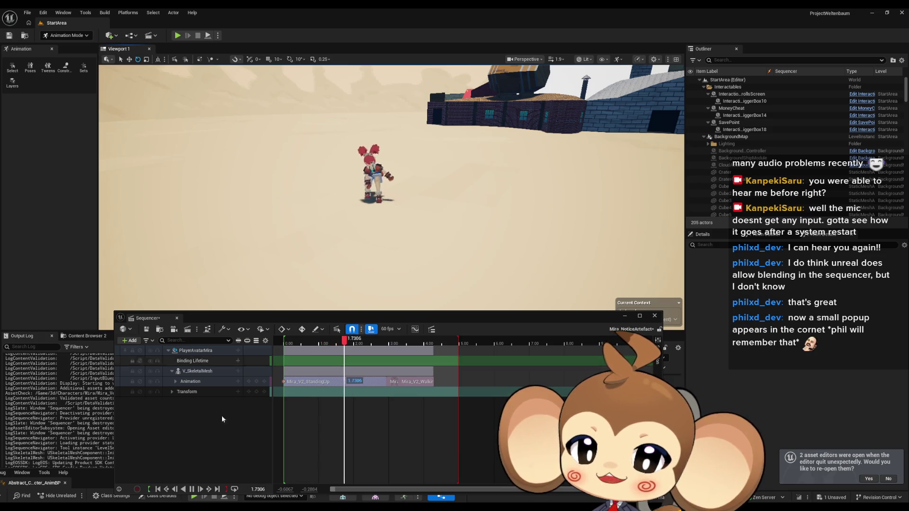
Pause the cutscene, dock the Sequencer window, and select POI_SpawnAfterIntro in the Outliner.
left_click(194, 492)
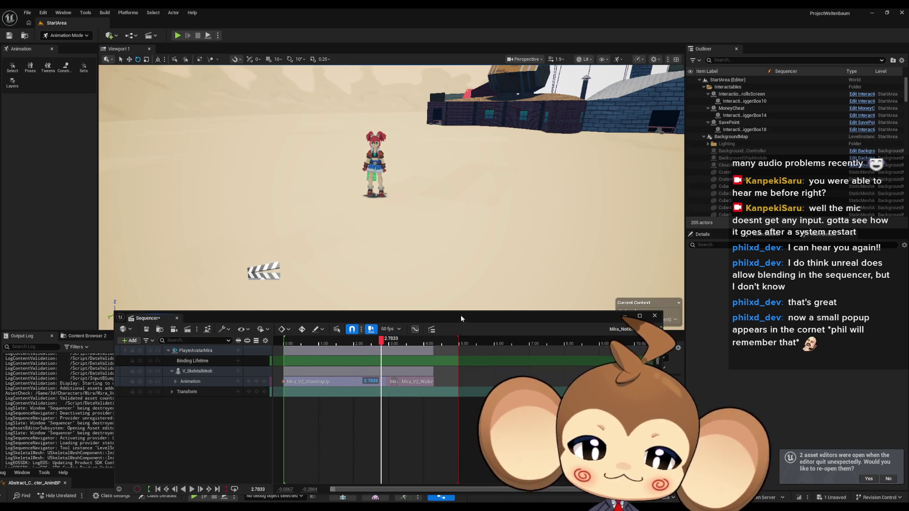
left_click_drag(461, 318, 331, 450)
scroll(753, 166, "down", 10)
scroll(757, 161, "down", 10)
scroll(762, 159, "down", 10)
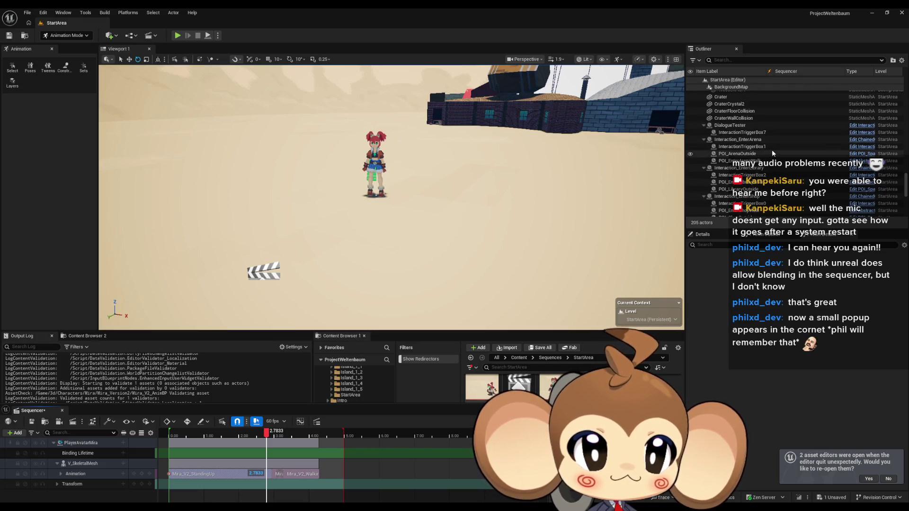
scroll(772, 151, "down", 3)
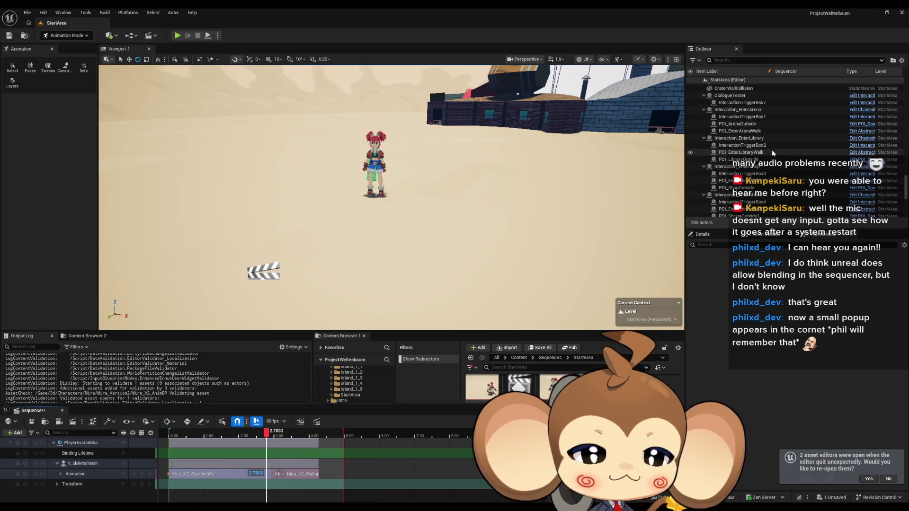
scroll(771, 149, "down", 15)
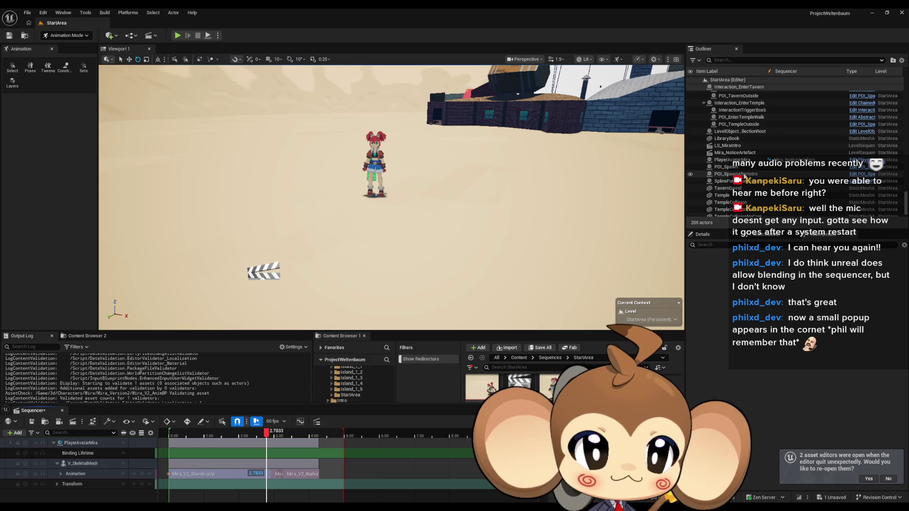
left_click(744, 177)
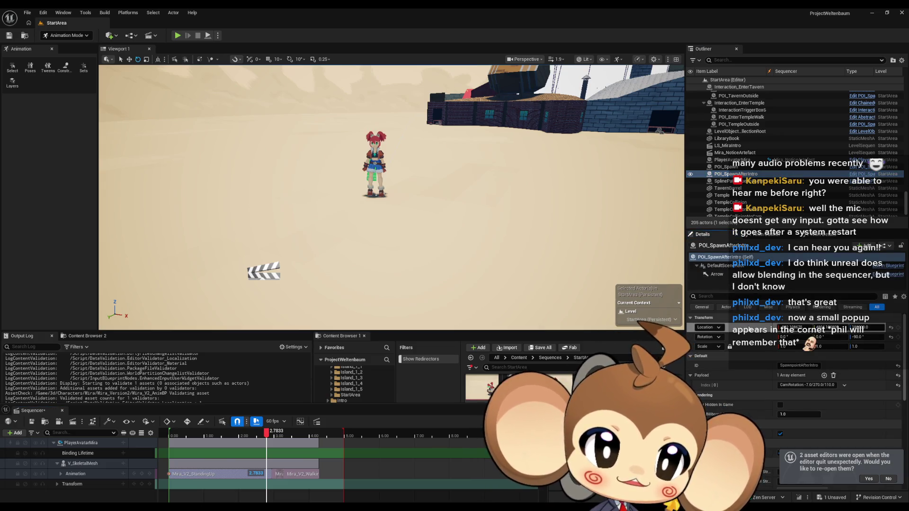
Enlarge the Content Browser and navigate to Content/3d/Artefact.
left_click(470, 394)
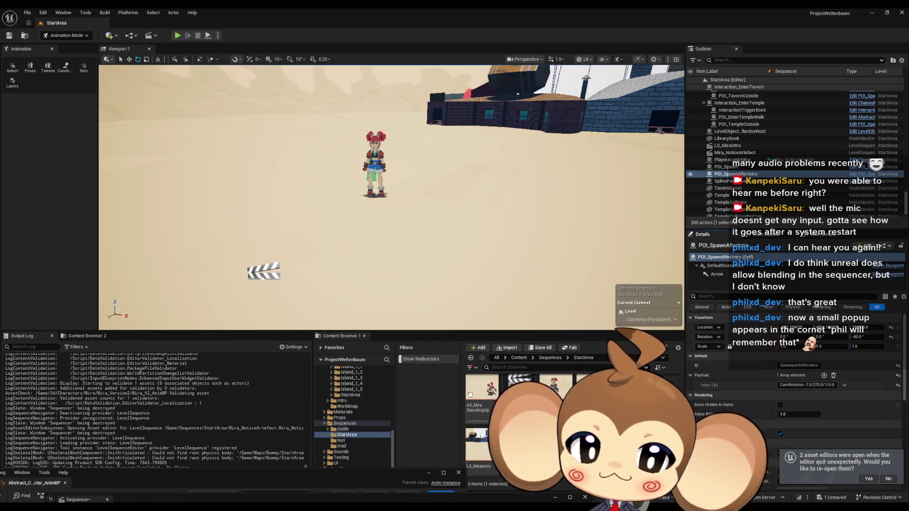
left_click(523, 359)
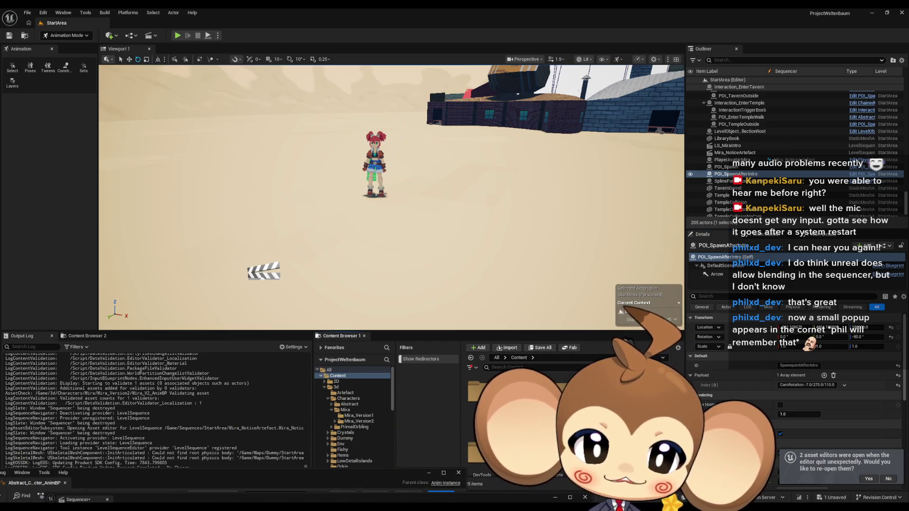
double_click(518, 393)
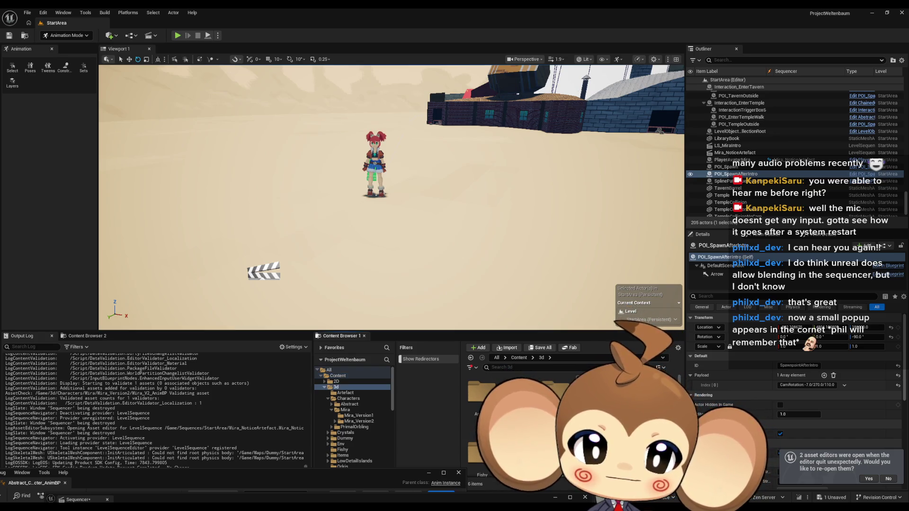
left_click(345, 432)
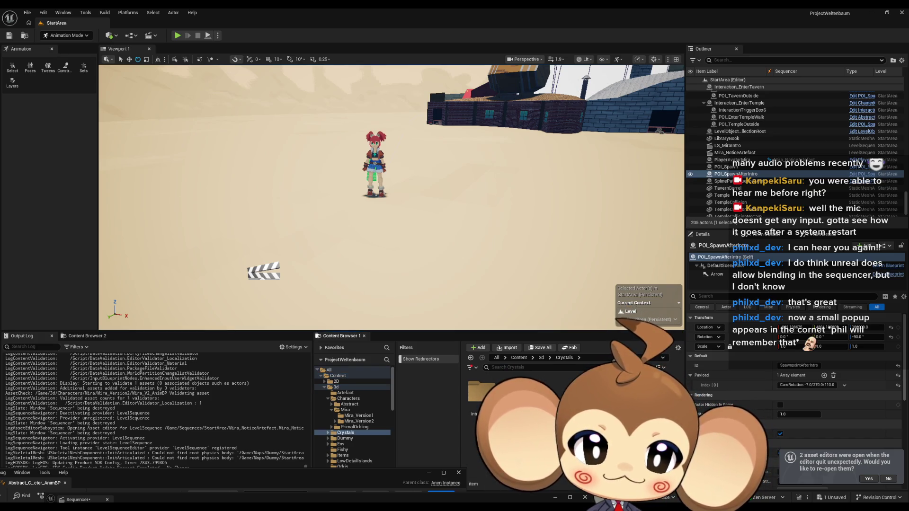
left_click(541, 358)
left_click(348, 398)
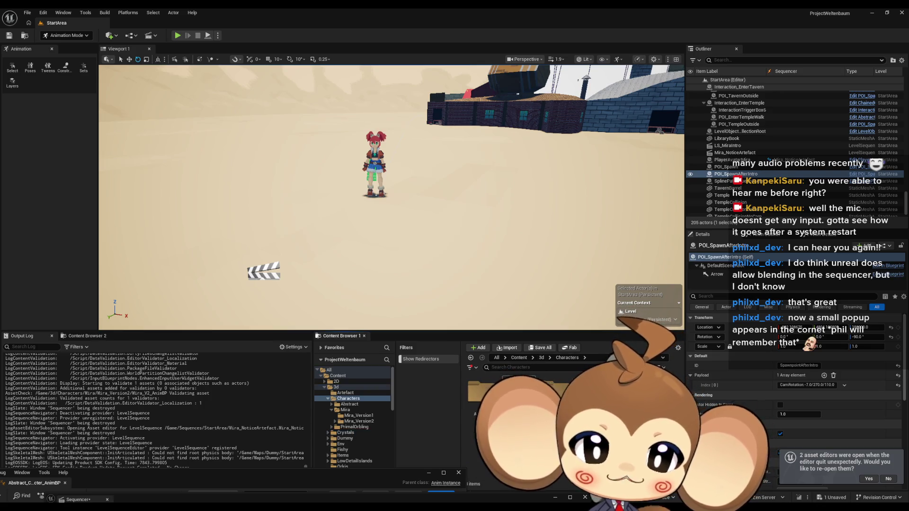
left_click(544, 358)
double_click(482, 391)
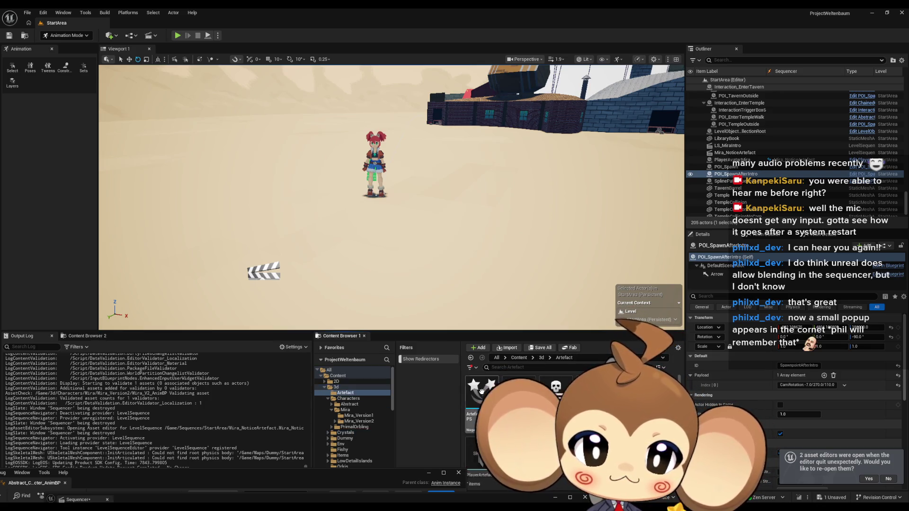
left_click_drag(555, 388, 468, 284)
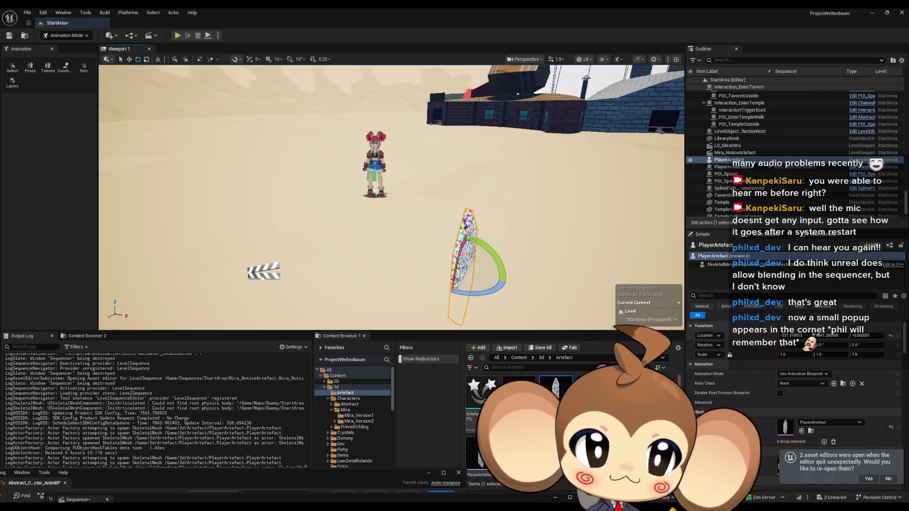
key("ctrl+v")
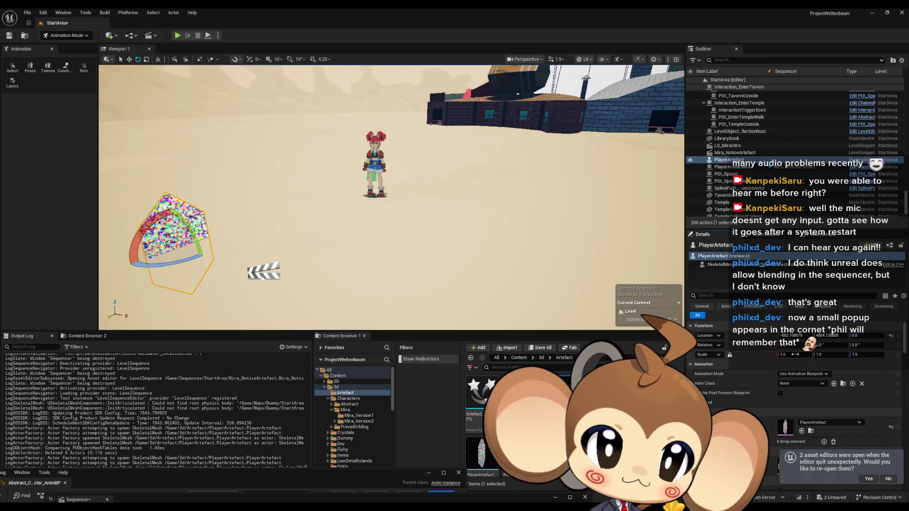
left_click(859, 335)
type("100")
key("Return")
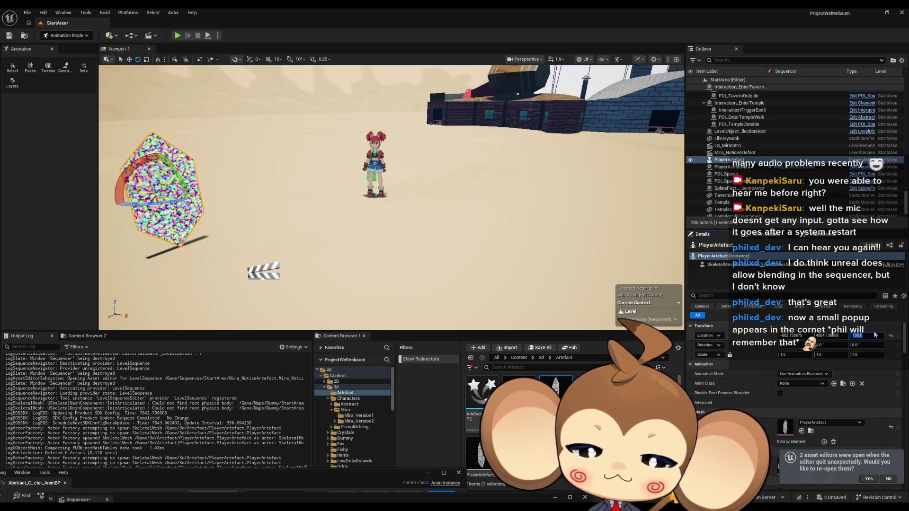
left_click(788, 354)
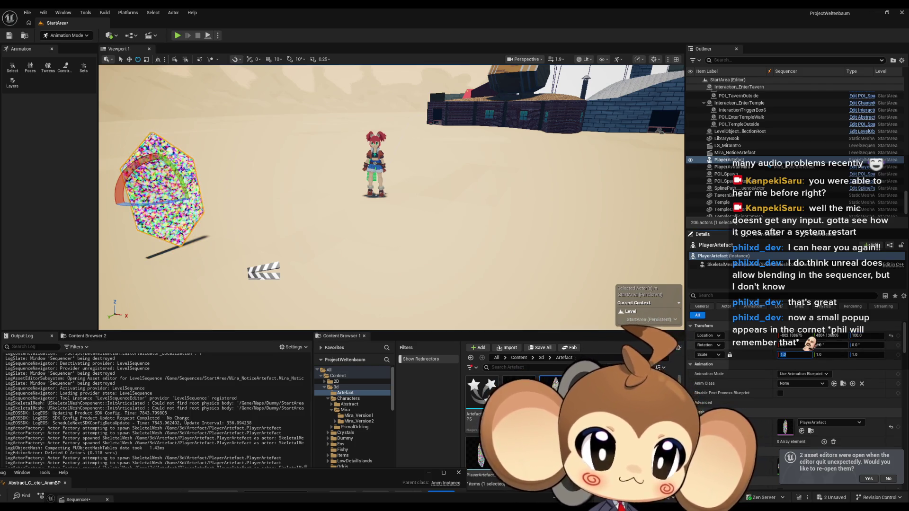
type("0.1")
key("Return")
left_click_drag(435, 237, 434, 236)
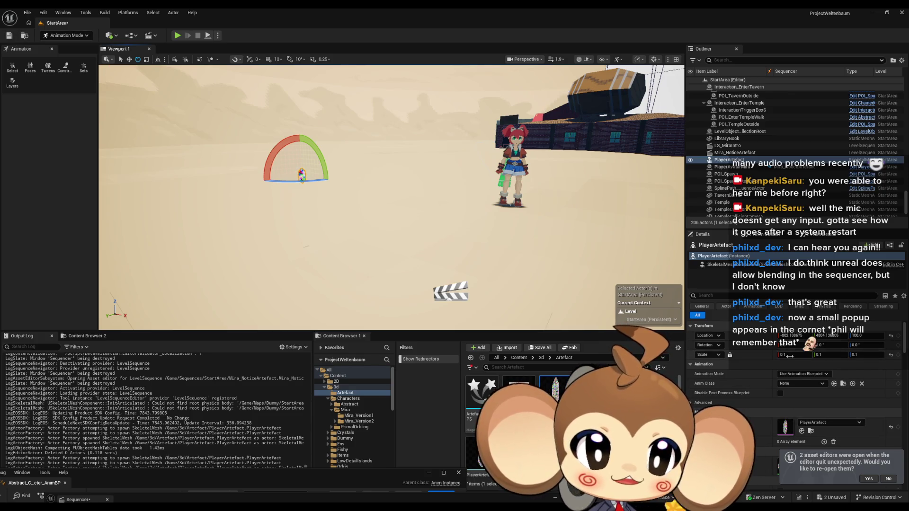
key("f")
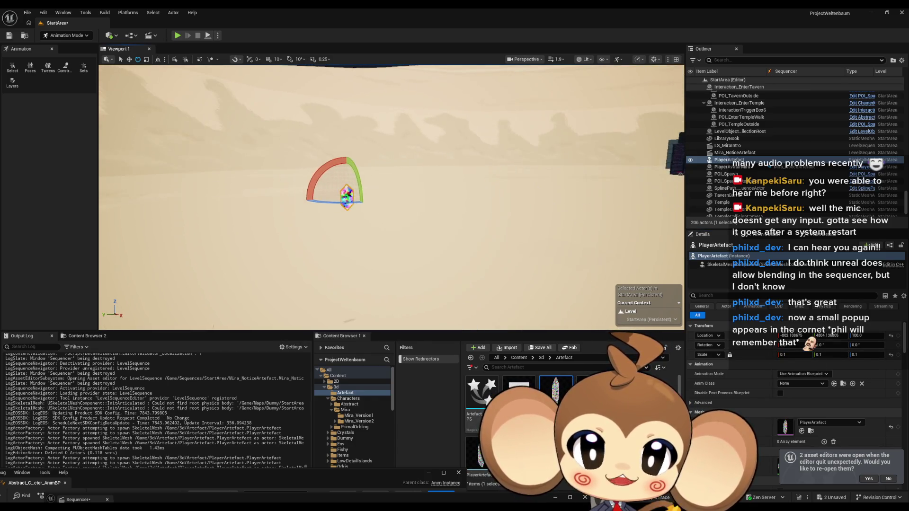
mouse_move(391, 190)
left_mouse_down()
mouse_move(378, 199)
mouse_move(393, 194)
mouse_move(393, 227)
mouse_move(374, 216)
left_mouse_up()
left_click_drag(441, 237, 449, 237)
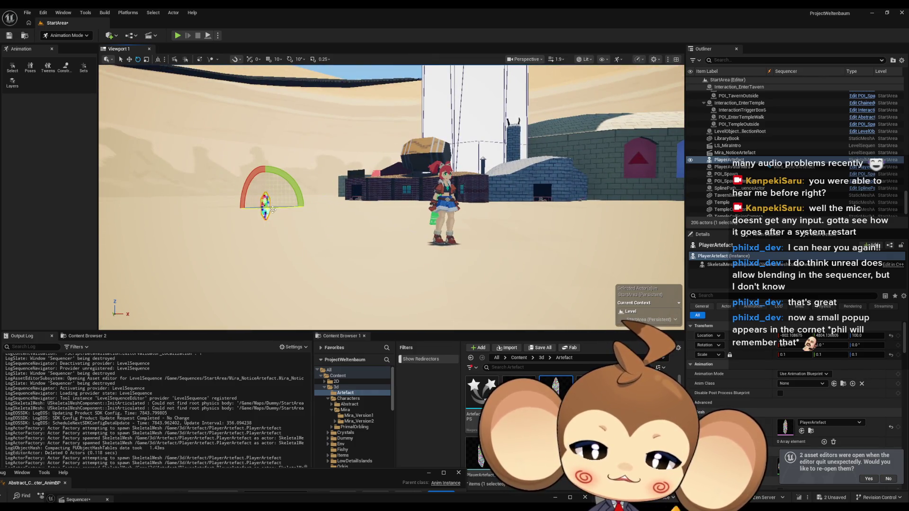
mouse_move(276, 211)
left_mouse_down()
mouse_move(265, 204)
mouse_move(291, 173)
mouse_move(284, 170)
mouse_move(313, 170)
left_mouse_up()
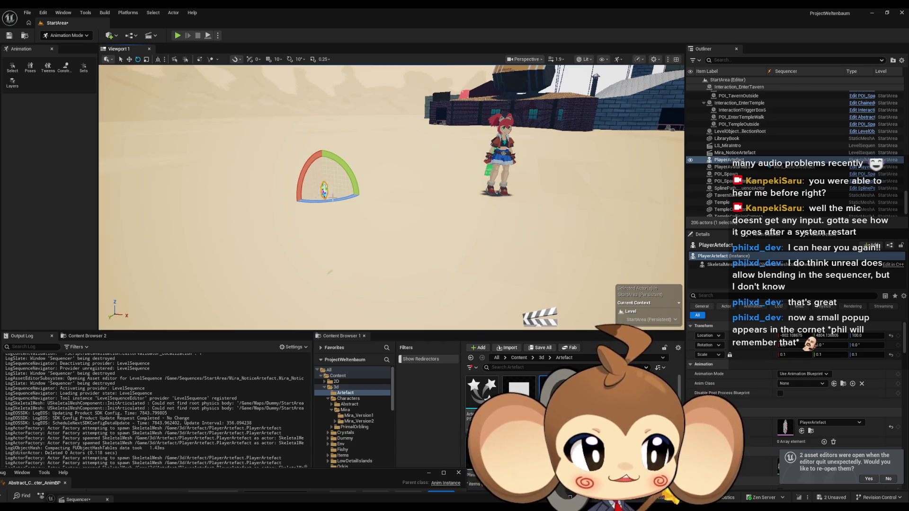
left_click_drag(401, 161, 191, 103)
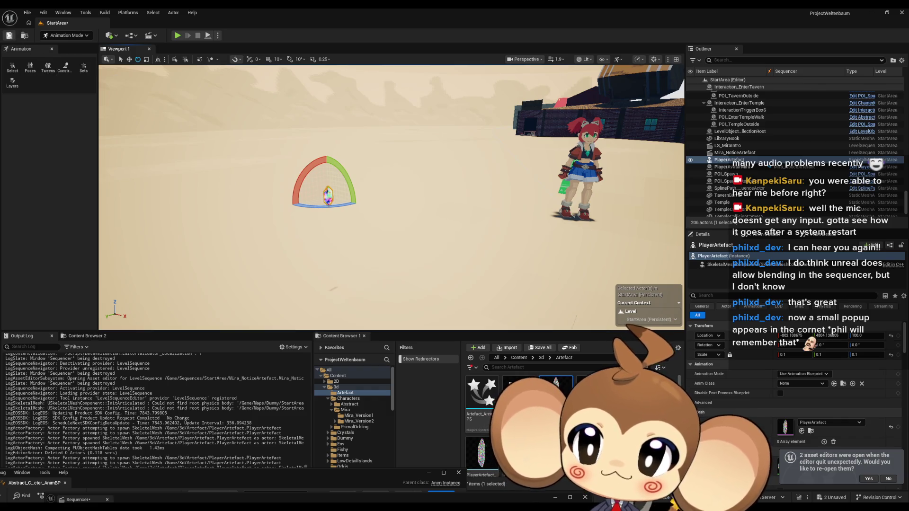
Save the StartArea level and the Mira_NoticeArtefact sequence with Save All.
key("ctrl+s")
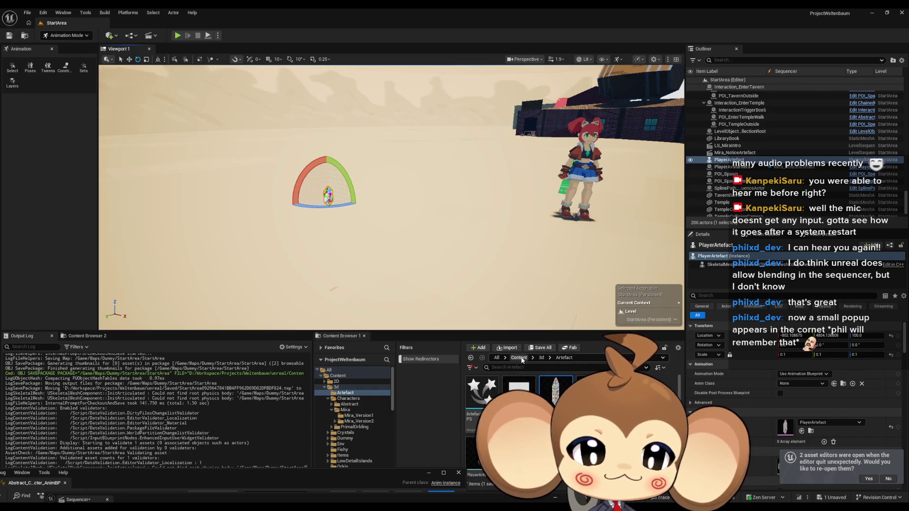
left_click(519, 358)
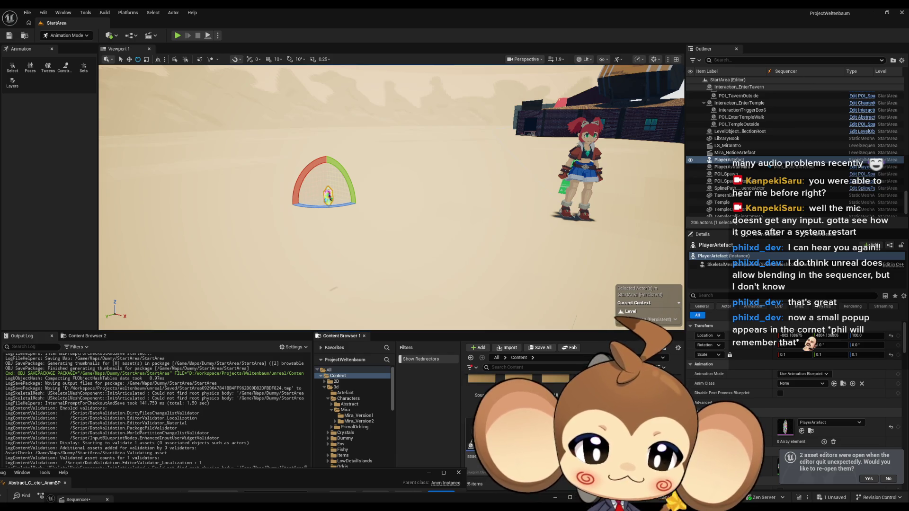
key("ctrl+shift+s")
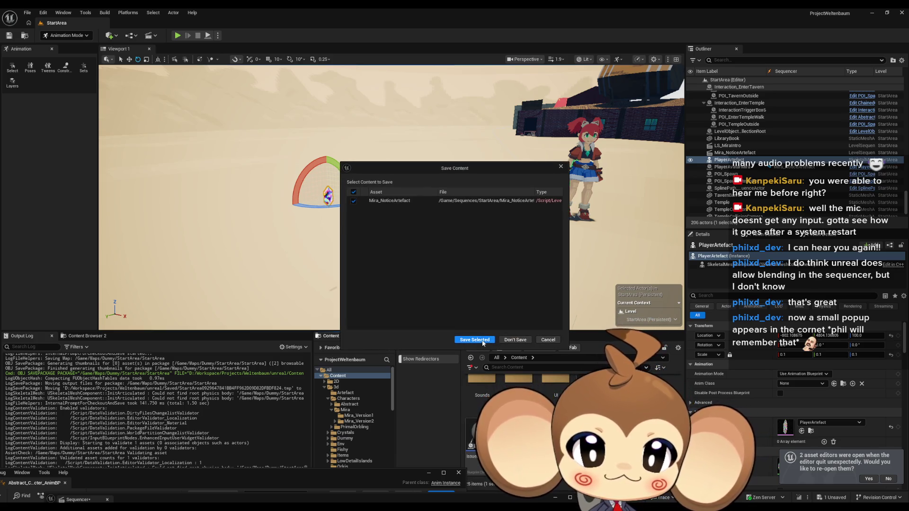
left_click(472, 340)
Save and close the animation blueprint and Sequencer, then start Play In Editor on Main.
mouse_move(398, 469)
left_mouse_down()
mouse_move(417, 243)
mouse_move(462, 201)
left_mouse_up()
left_click(83, 214)
left_click(126, 199)
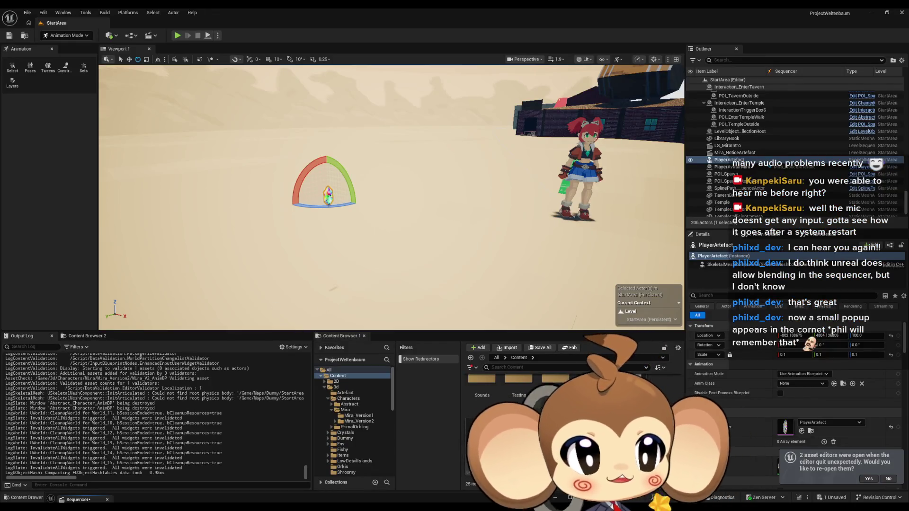
left_click(449, 502)
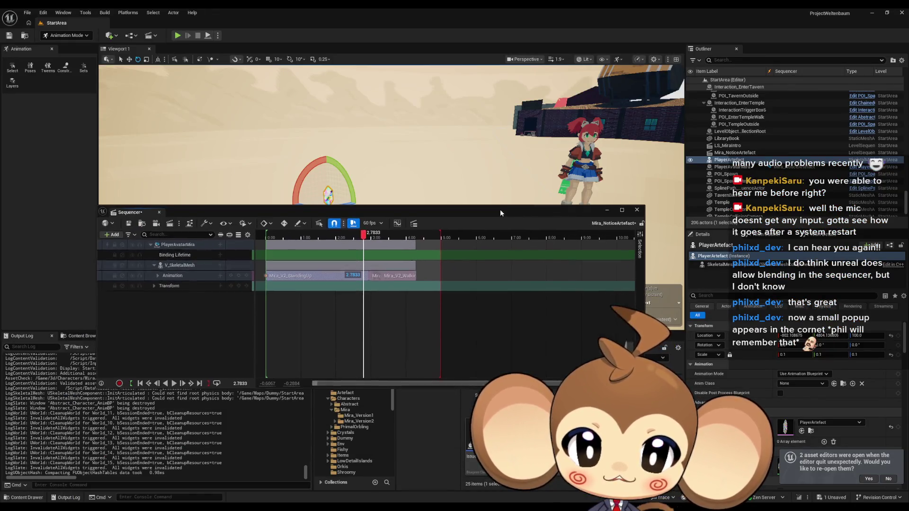
key("ctrl+s")
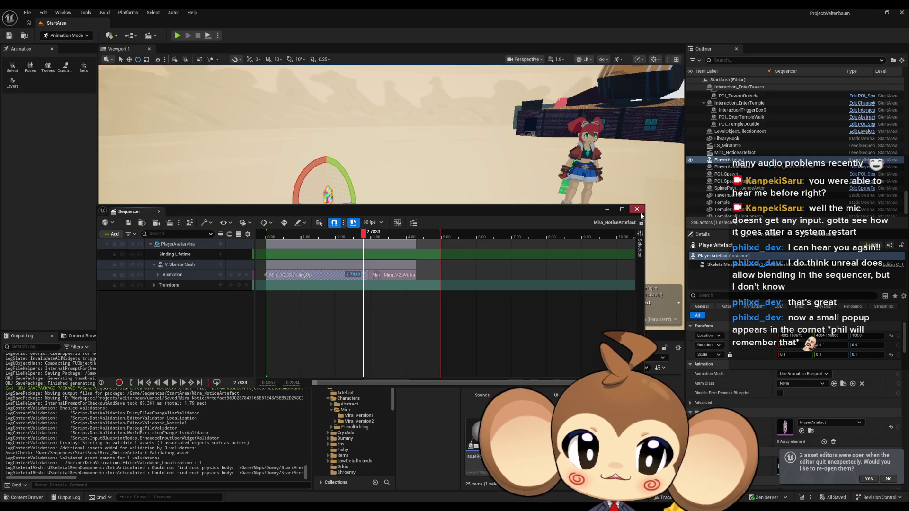
left_click(637, 209)
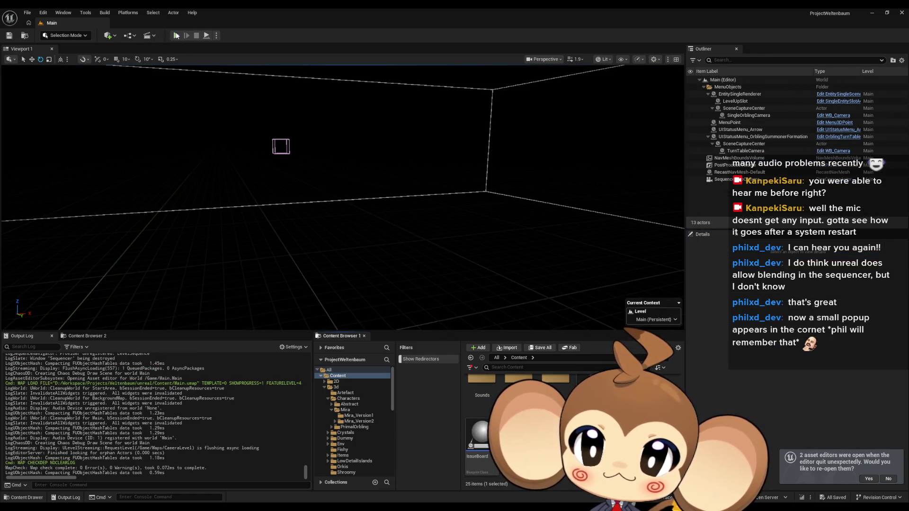
left_click(176, 35)
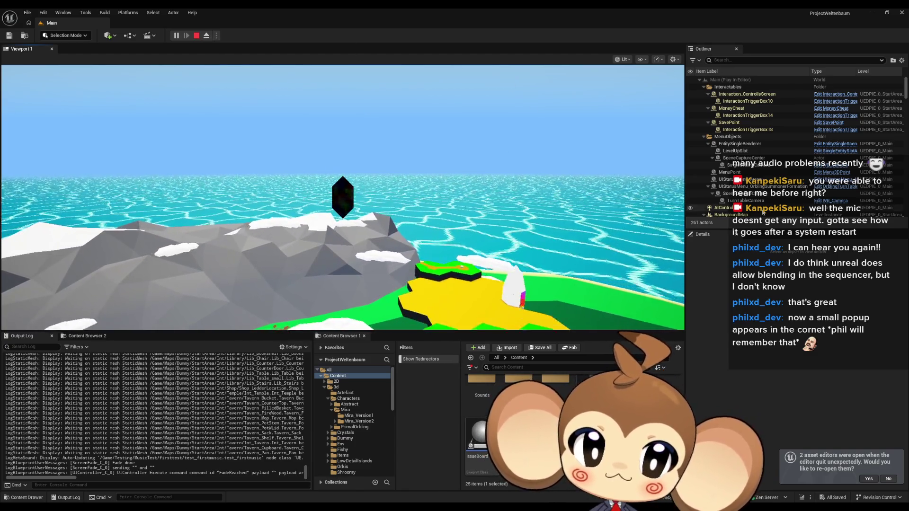
scroll(771, 169, "down", 10)
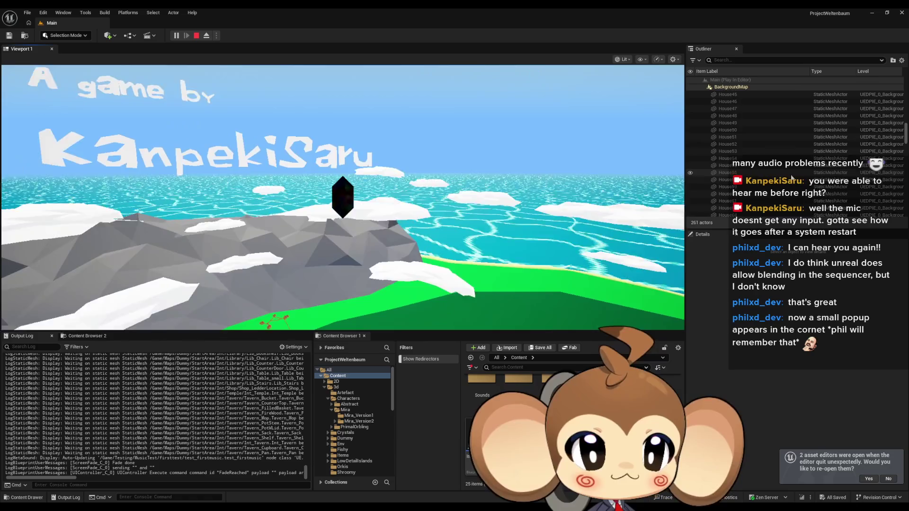
scroll(790, 182, "down", 10)
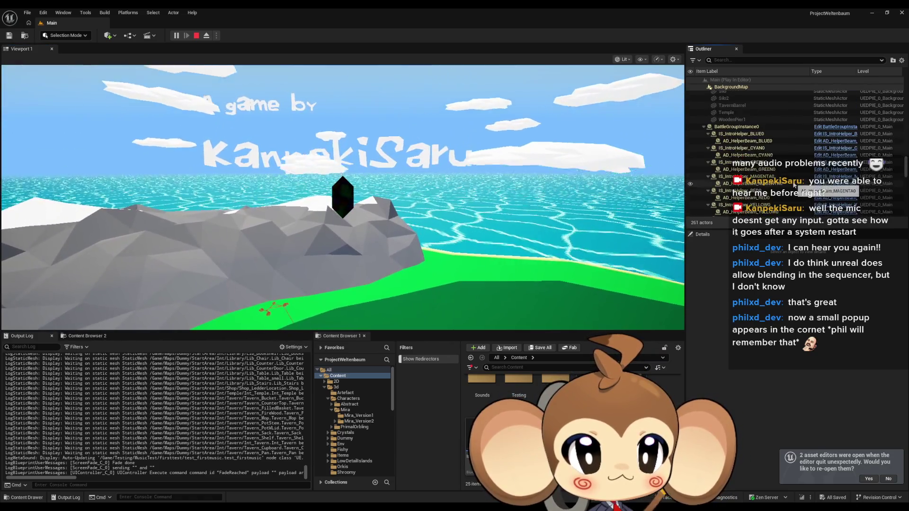
scroll(793, 185, "down", 5)
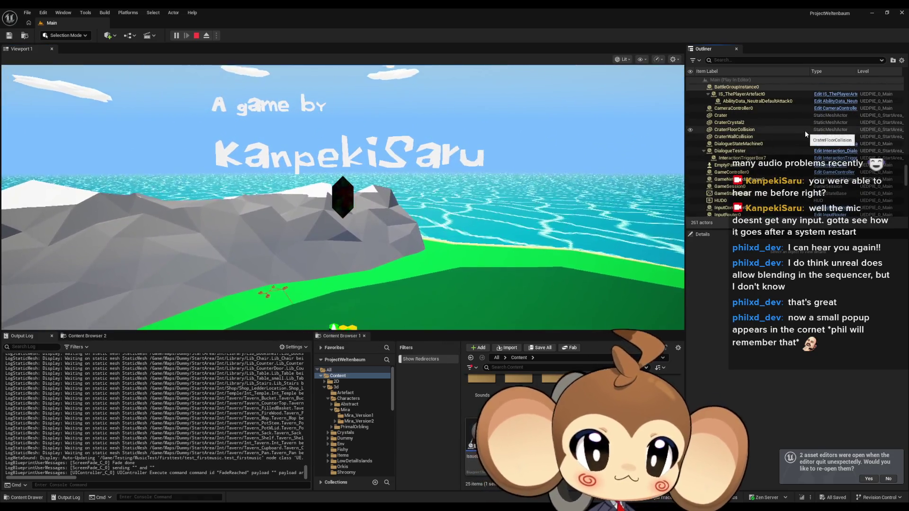
scroll(805, 132, "down", 3)
scroll(805, 134, "down", 3)
scroll(806, 135, "down", 5)
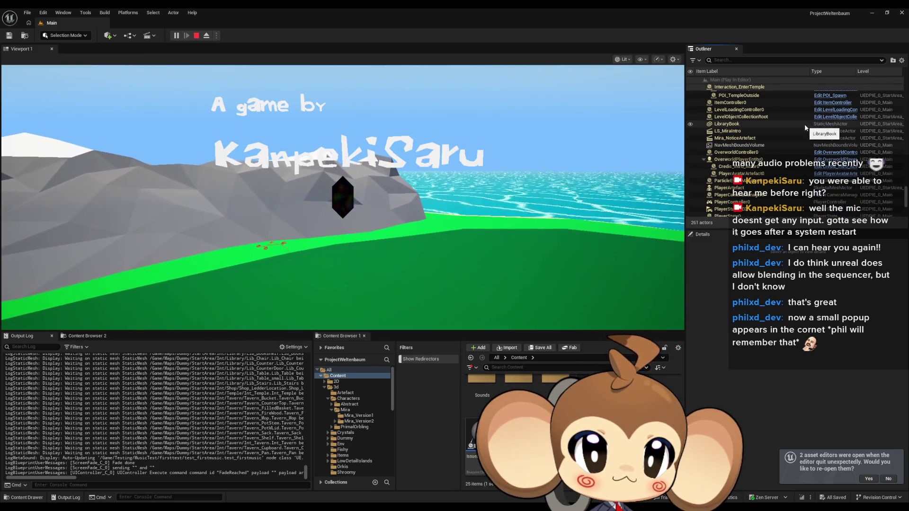
left_click(759, 175)
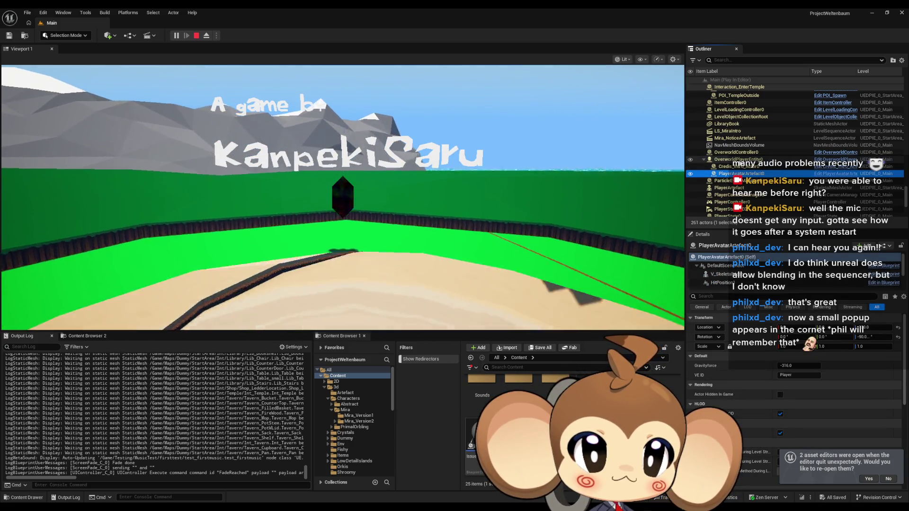
Walk the player toward the rainbow crystal, then eject and fly the view near the dark crystal.
left_click(757, 160)
left_click(383, 157)
key("w")
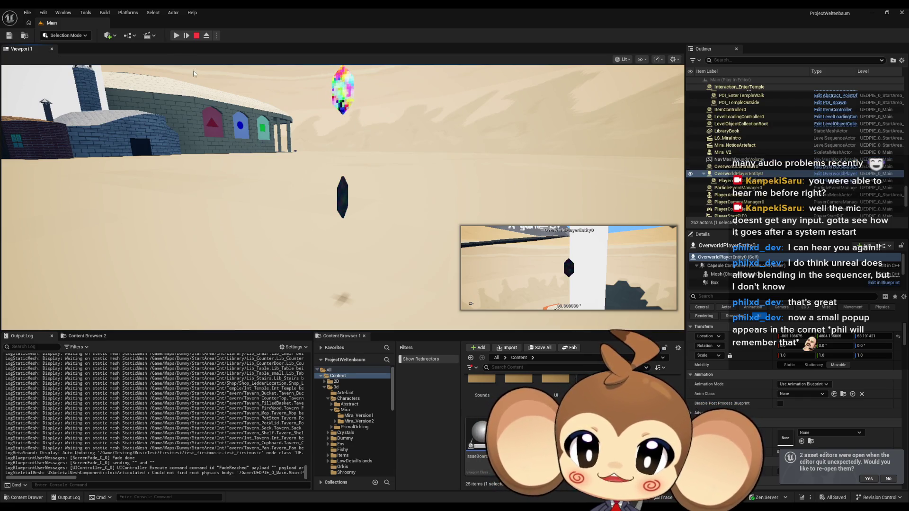
left_click(206, 36)
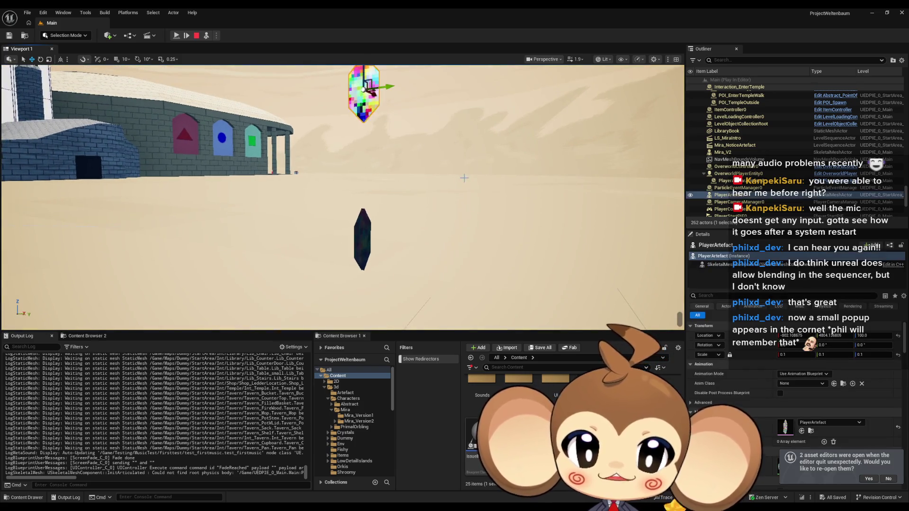
key("w")
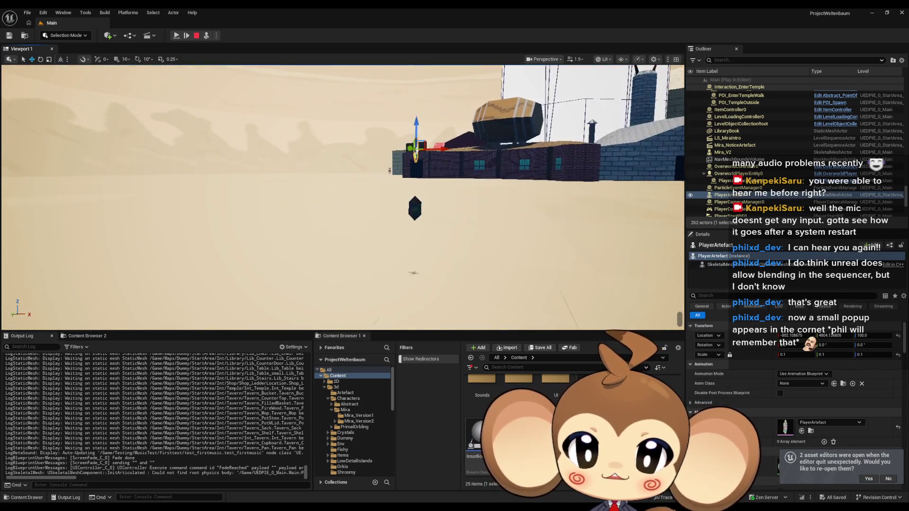
scroll(342, 197, "down", 3)
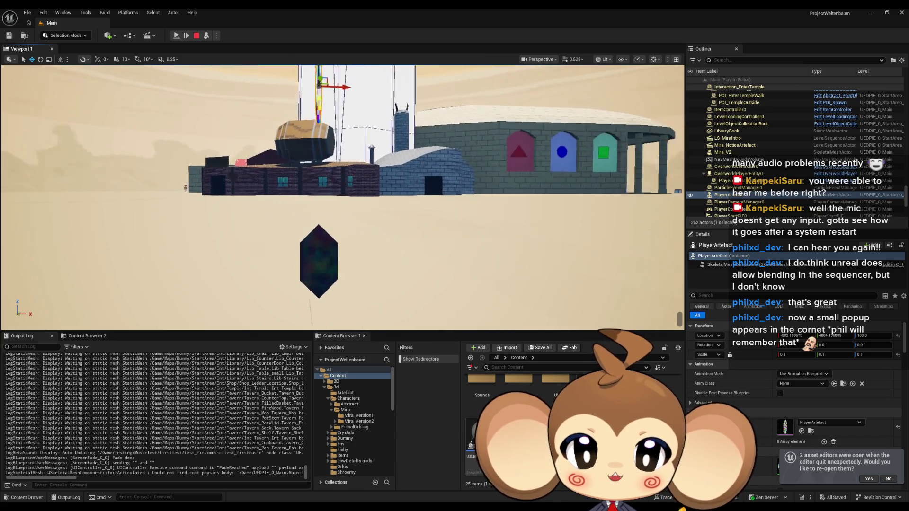
key("s")
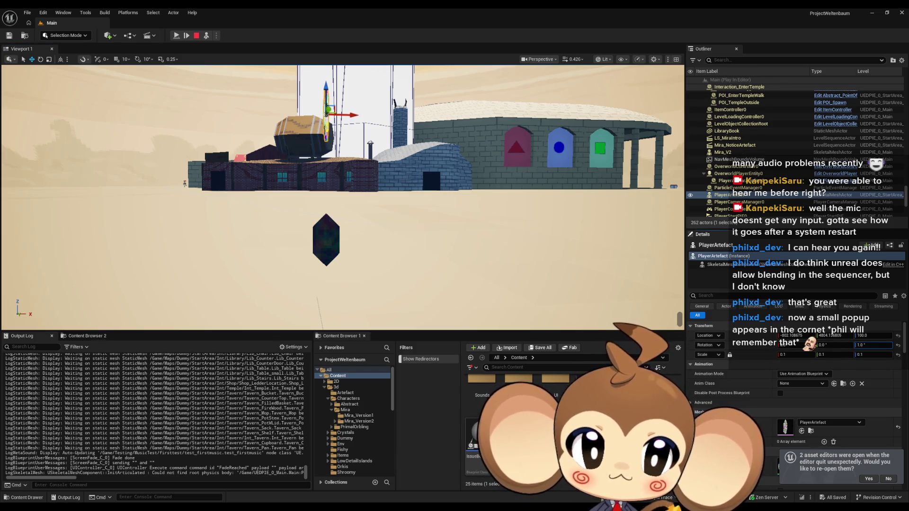
Turn the artefact to -69° around Z, set its height to 53.2, then stop the session.
left_click_drag(873, 345, 854, 345)
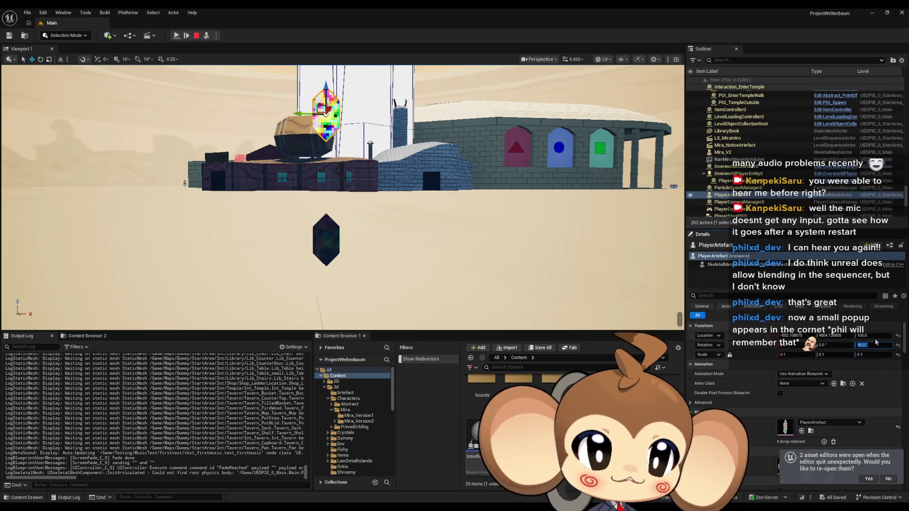
left_click_drag(869, 335, 848, 335)
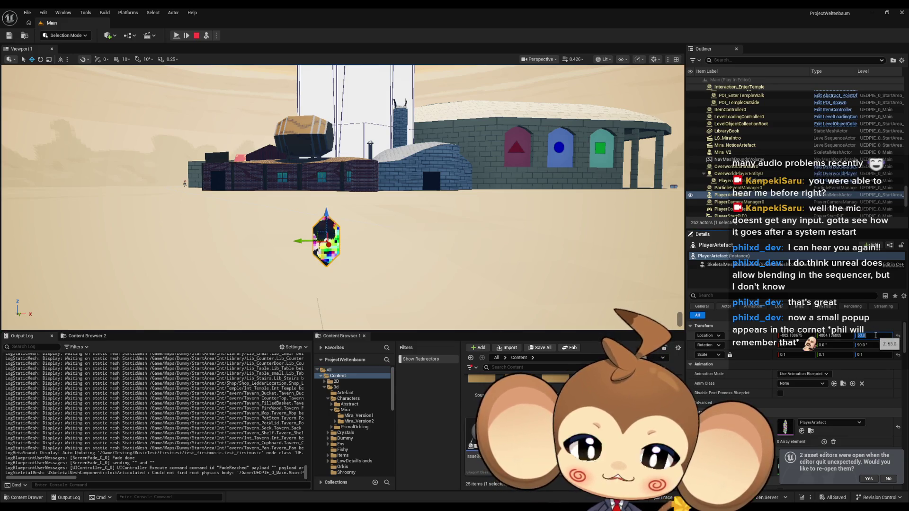
key("Return")
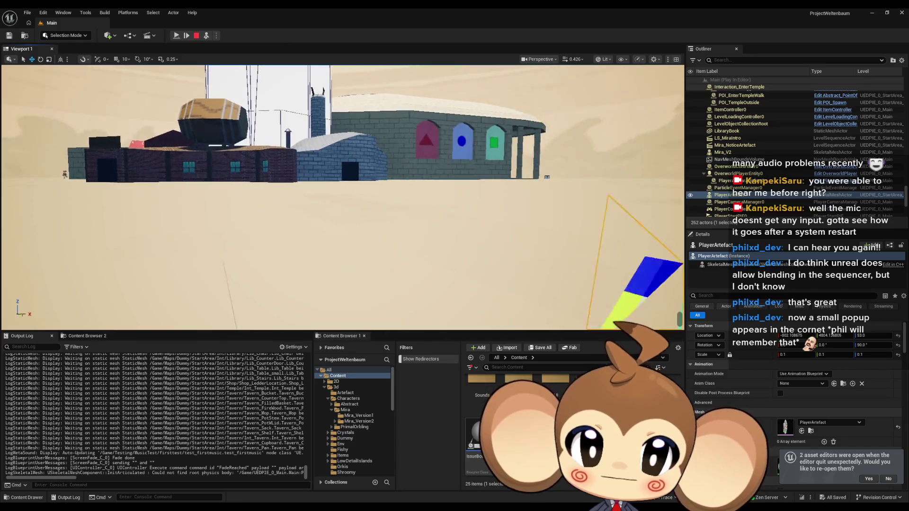
key("f")
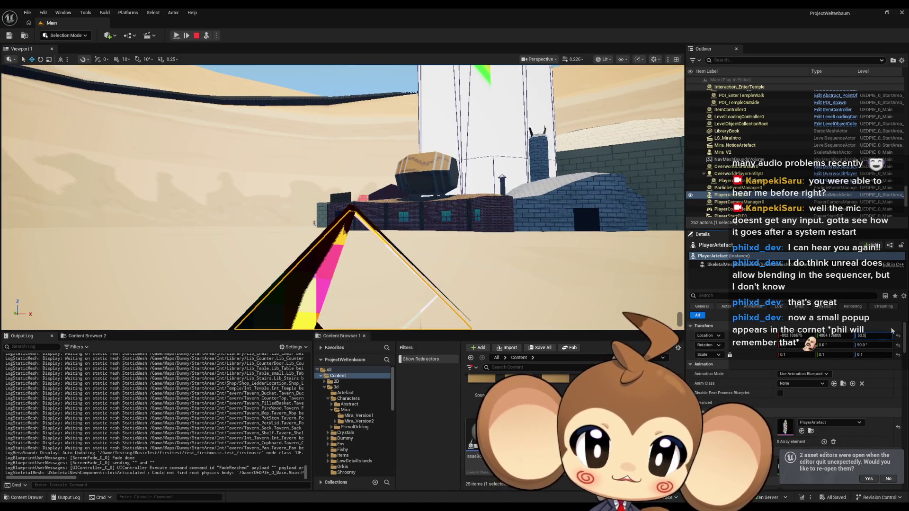
key("Return")
type("1")
key("Return")
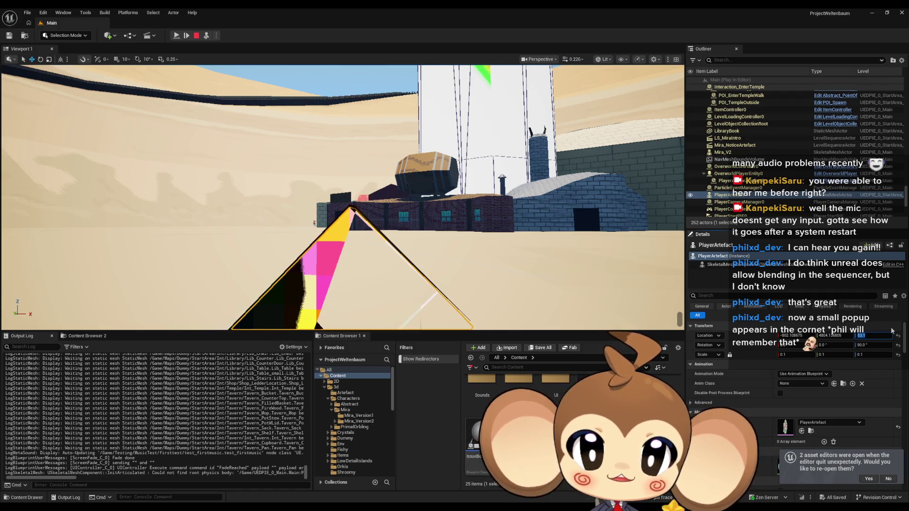
key("Return")
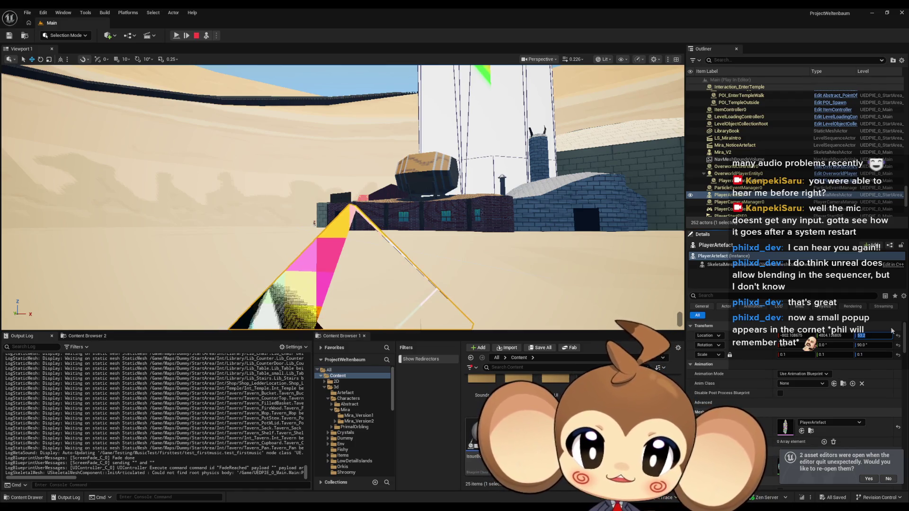
left_click(681, 281)
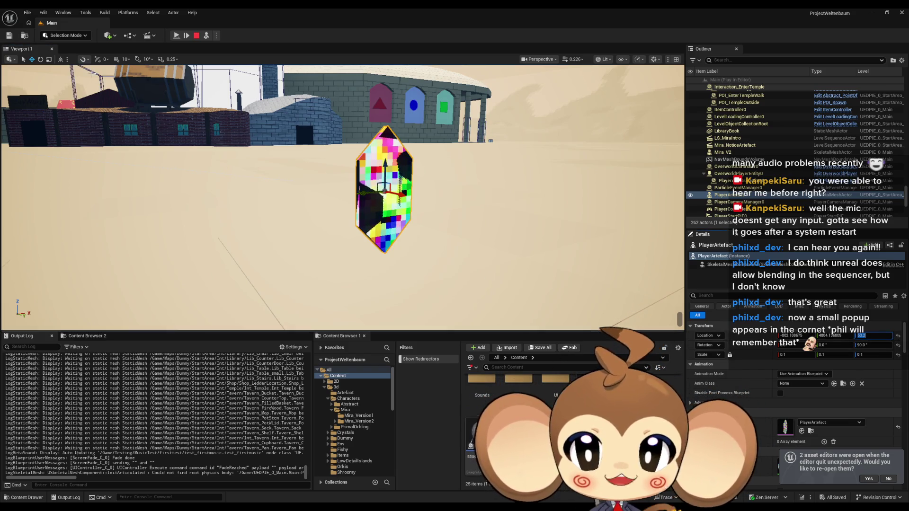
left_click(196, 36)
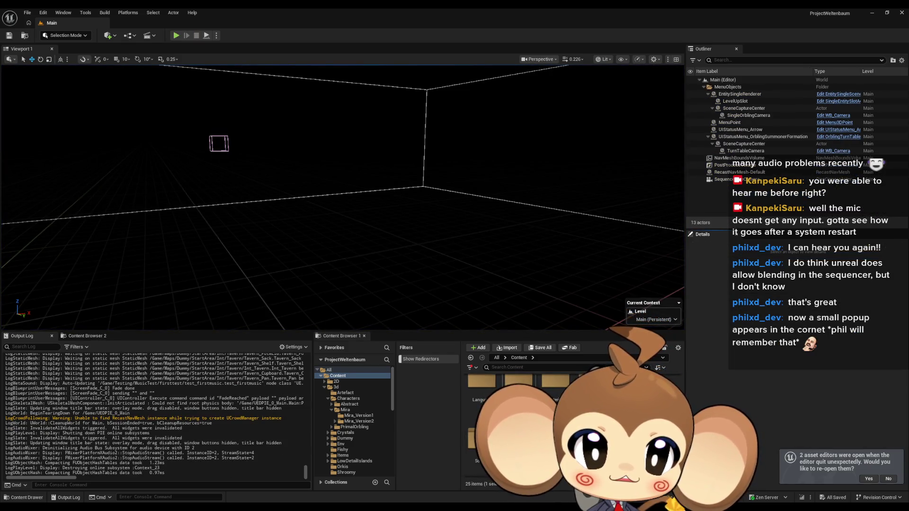
Open the StartArea level from Maps and select the PlayerArtefact to view it.
double_click(518, 381)
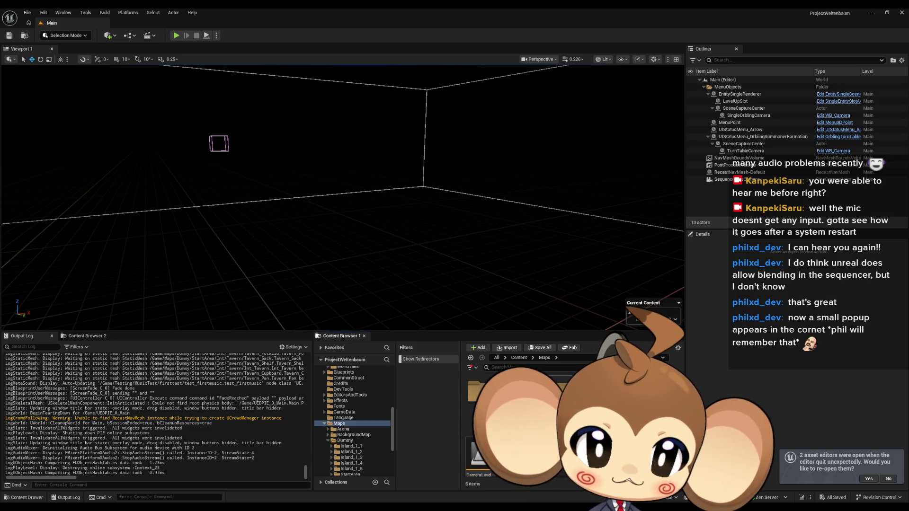
left_click(344, 440)
left_click(350, 474)
double_click(556, 391)
left_click(276, 201)
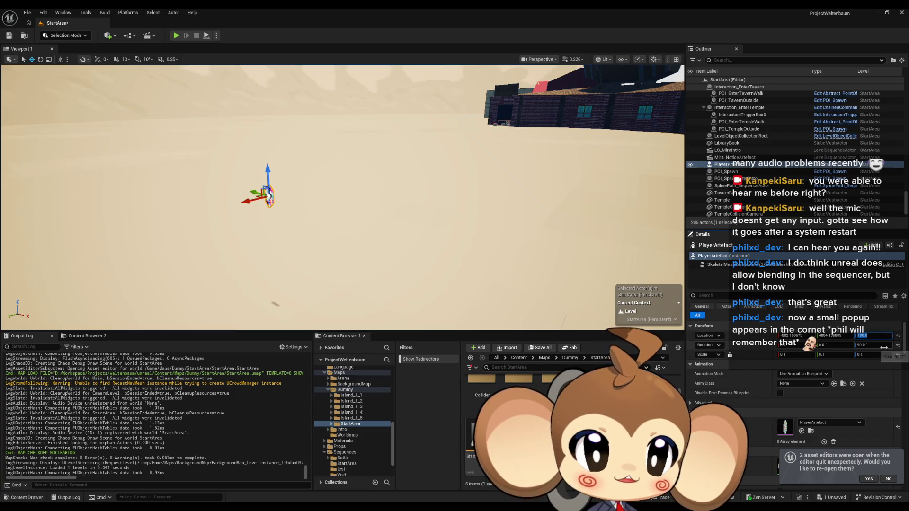
mouse_move(482, 211)
left_mouse_down()
mouse_move(482, 199)
mouse_move(598, 308)
left_mouse_up()
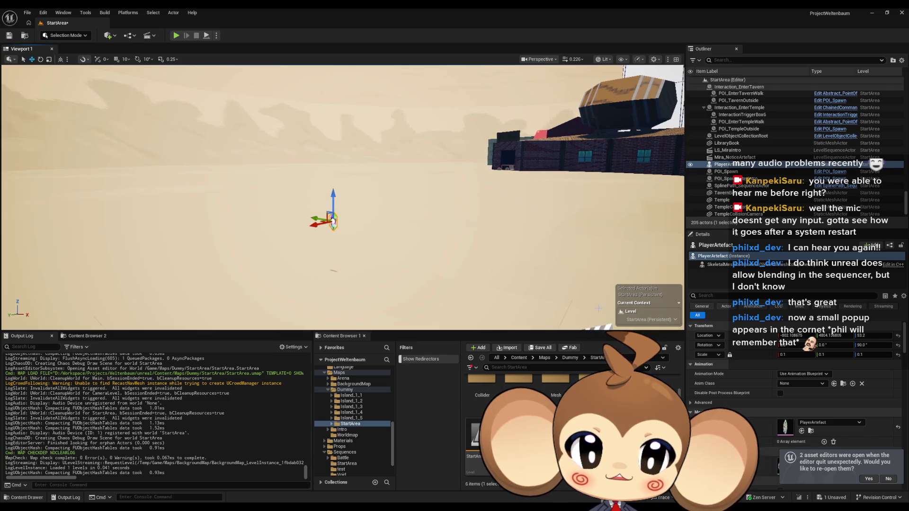
Browse the Content Browser to Sequences/StartArea.
left_click(518, 357)
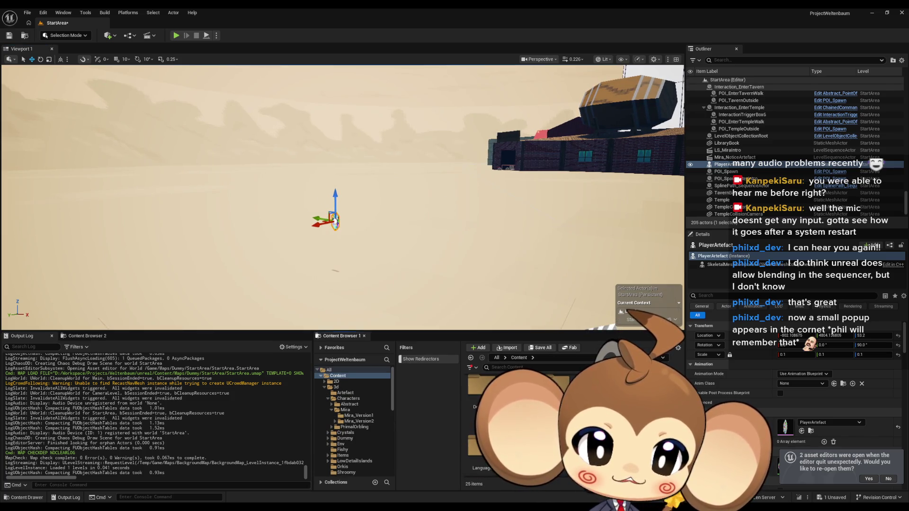
left_click(345, 424)
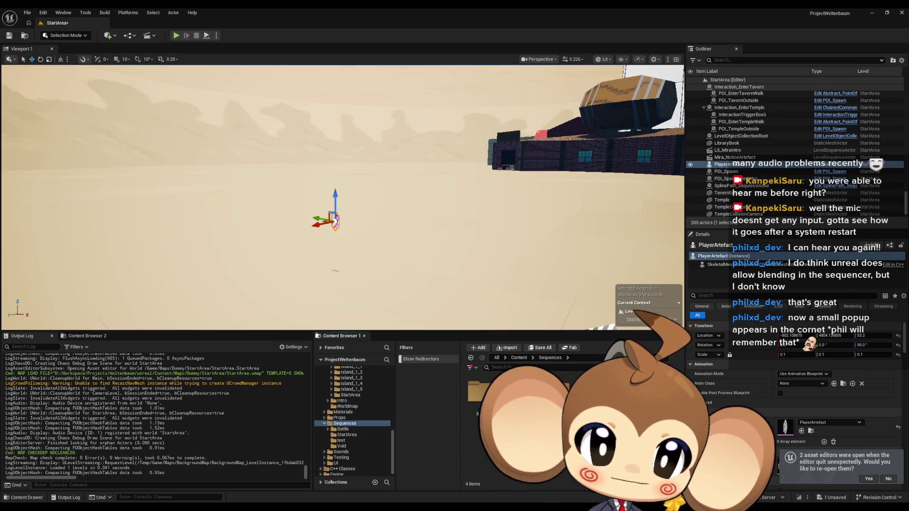
left_click(347, 435)
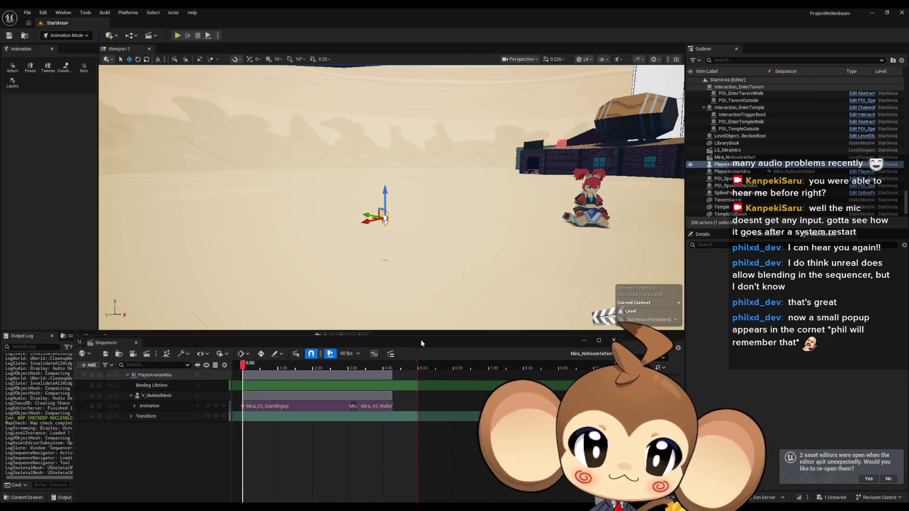
Navigate the viewport to frame the tavern, Mira and the artefact.
left_click_drag(444, 283, 515, 283)
mouse_move(419, 194)
left_mouse_down()
mouse_move(414, 174)
mouse_move(397, 171)
mouse_move(407, 191)
mouse_move(396, 161)
left_mouse_up()
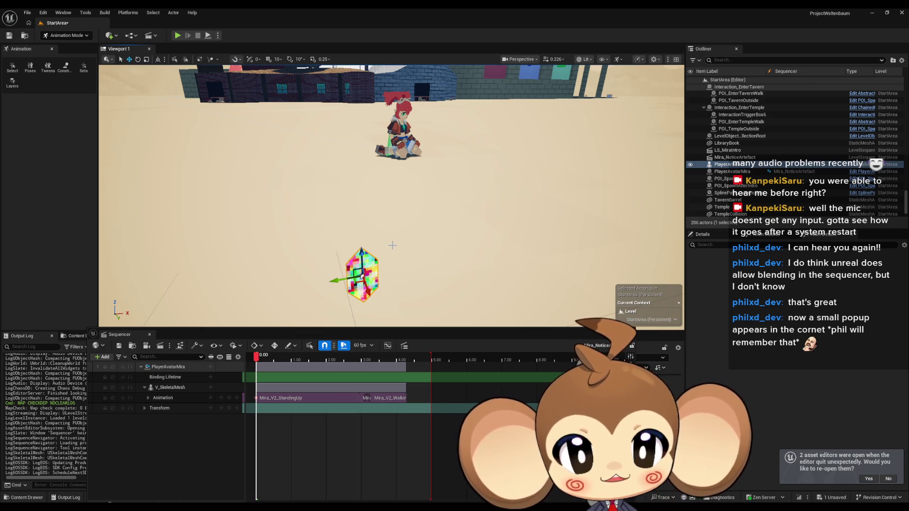
left_click_drag(402, 224, 405, 226)
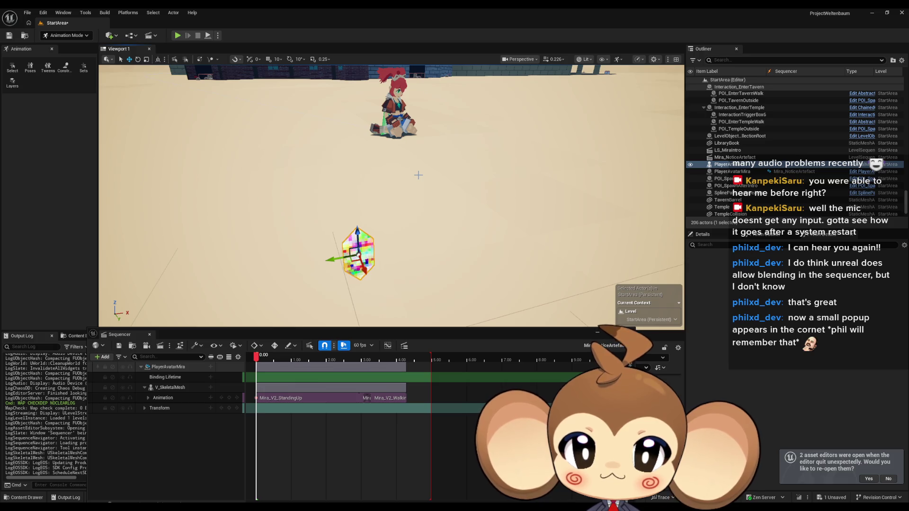
left_click_drag(418, 175, 430, 178)
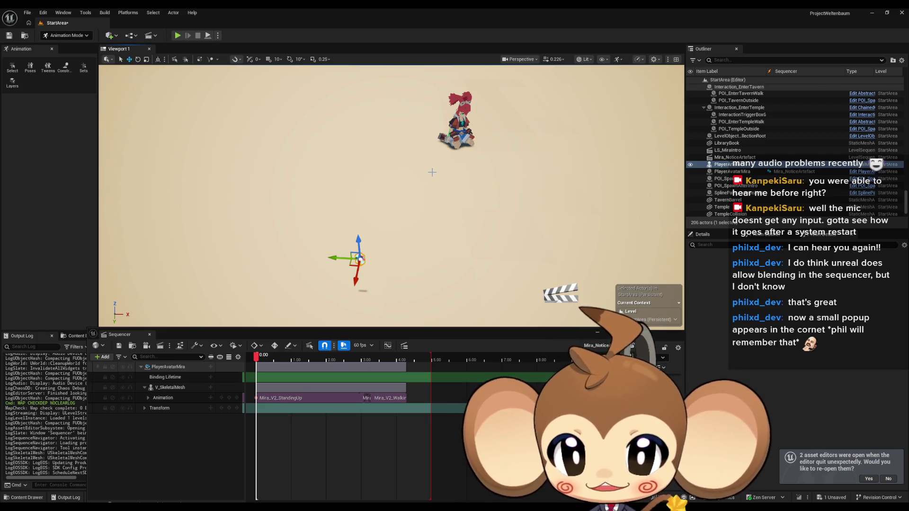
Move the Sequencer window down and open the Blueprints folder.
left_click_drag(592, 337, 446, 438)
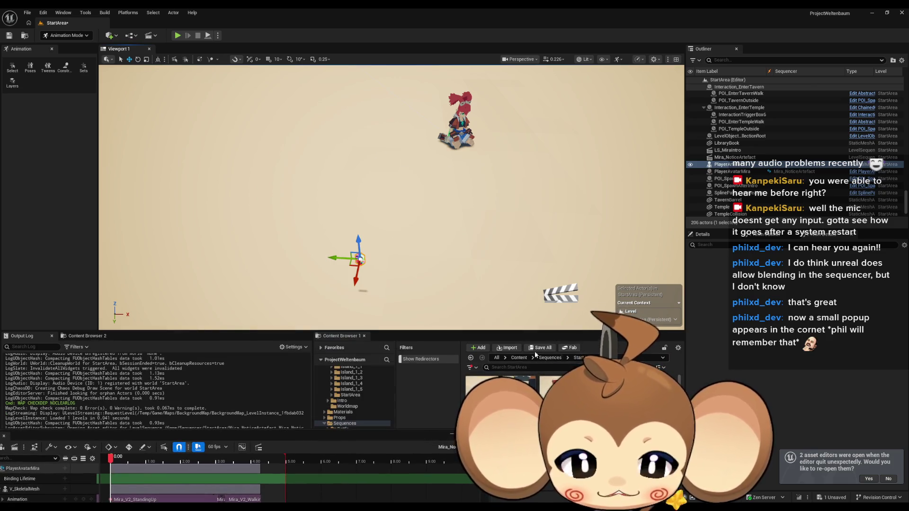
scroll(352, 397, "down", 10)
left_click(344, 423)
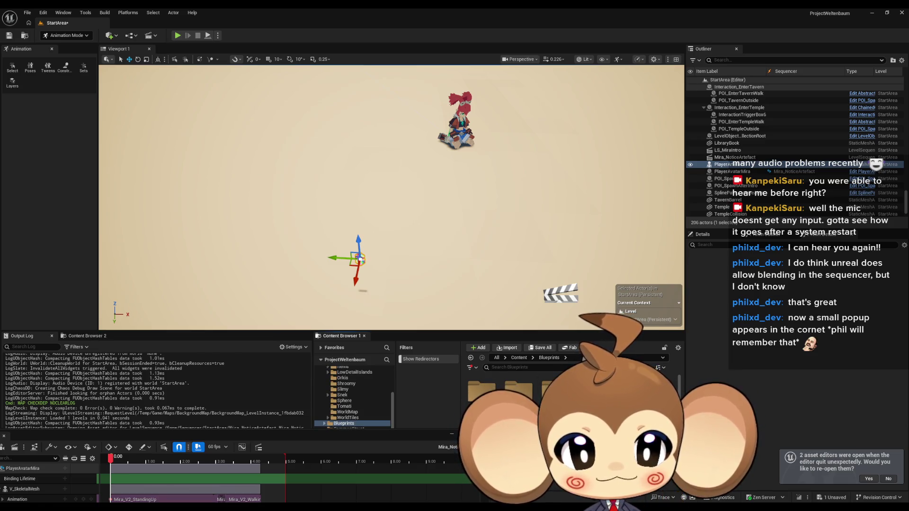
Place a SplinePath camera actor from the Blueprints camera folder into StartArea.
double_click(480, 388)
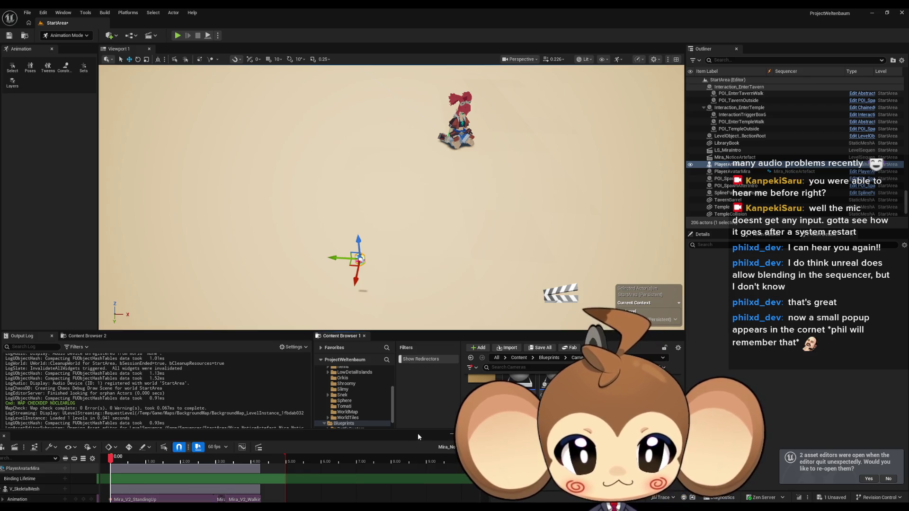
left_click_drag(520, 381, 476, 208)
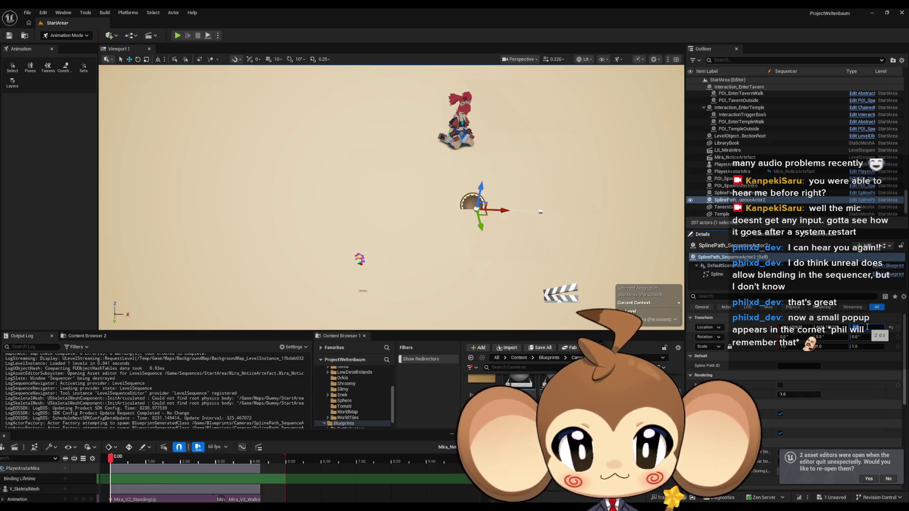
mouse_move(560, 257)
left_mouse_down()
mouse_move(610, 243)
mouse_move(546, 234)
left_mouse_up()
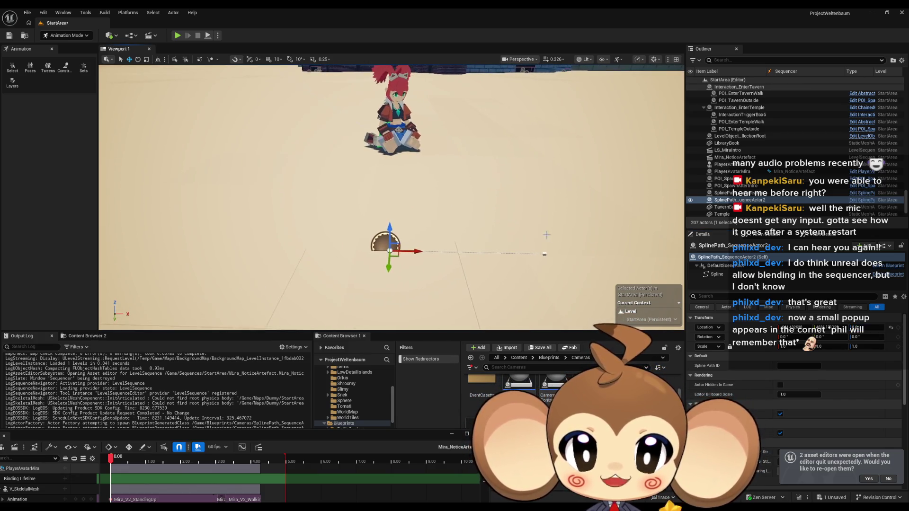
Move the spline's start point up-right and pull its far endpoint down-left into a long diagonal.
left_click(545, 254)
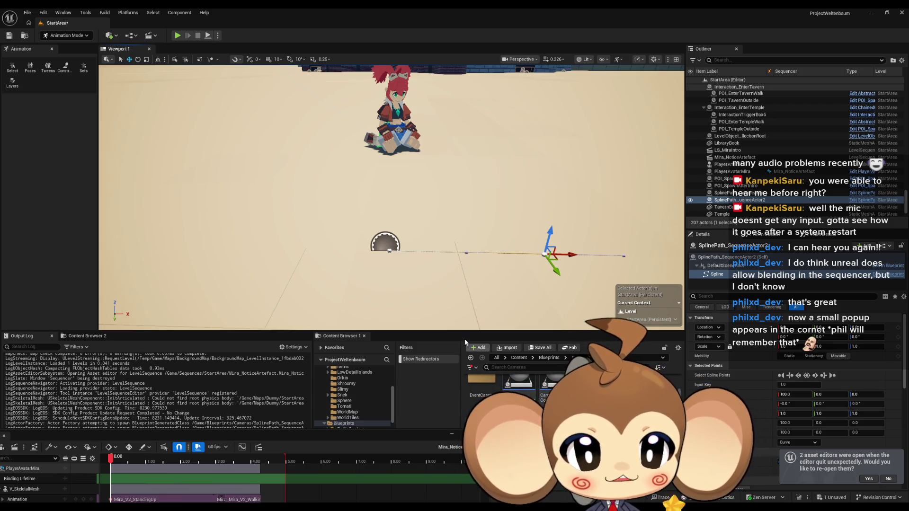
left_click(388, 250)
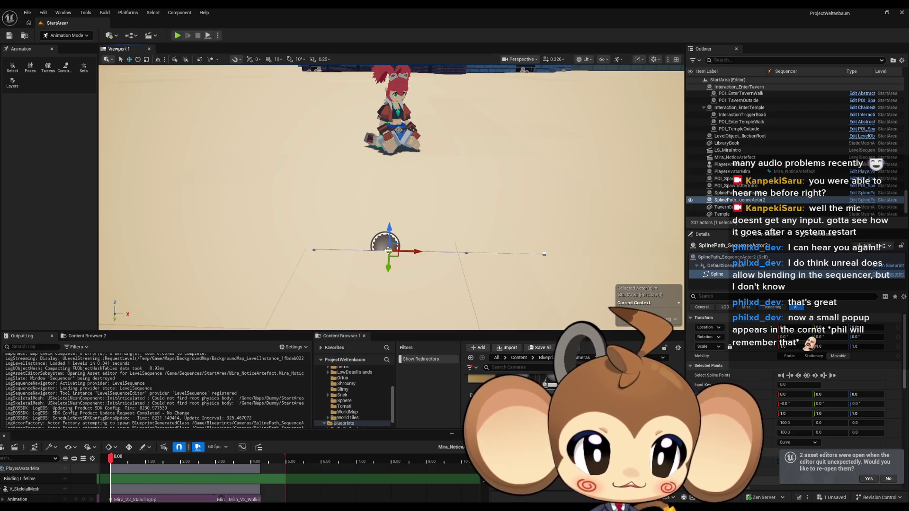
left_click_drag(400, 257, 431, 165)
left_click(544, 254)
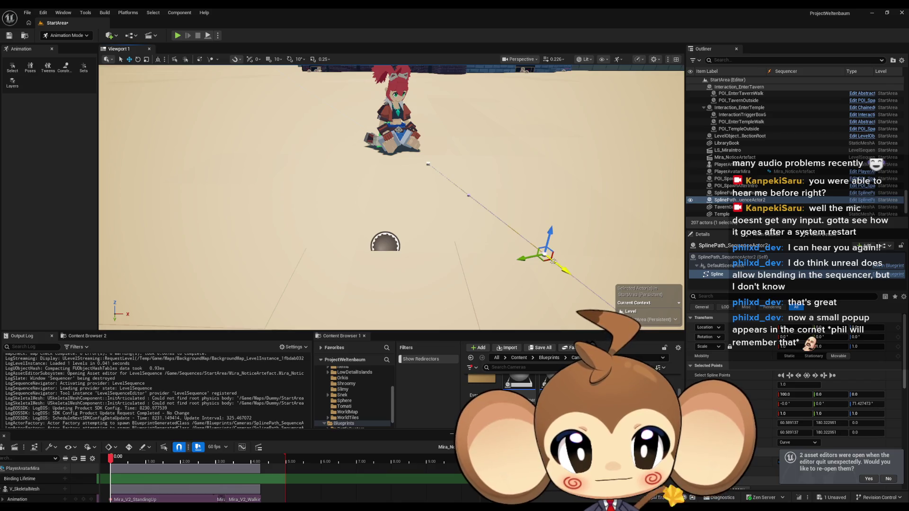
mouse_move(544, 254)
left_mouse_down()
mouse_move(314, 255)
mouse_move(300, 269)
mouse_move(366, 258)
mouse_move(417, 165)
mouse_move(416, 191)
mouse_move(408, 182)
mouse_move(320, 243)
mouse_move(361, 260)
mouse_move(305, 291)
left_mouse_up()
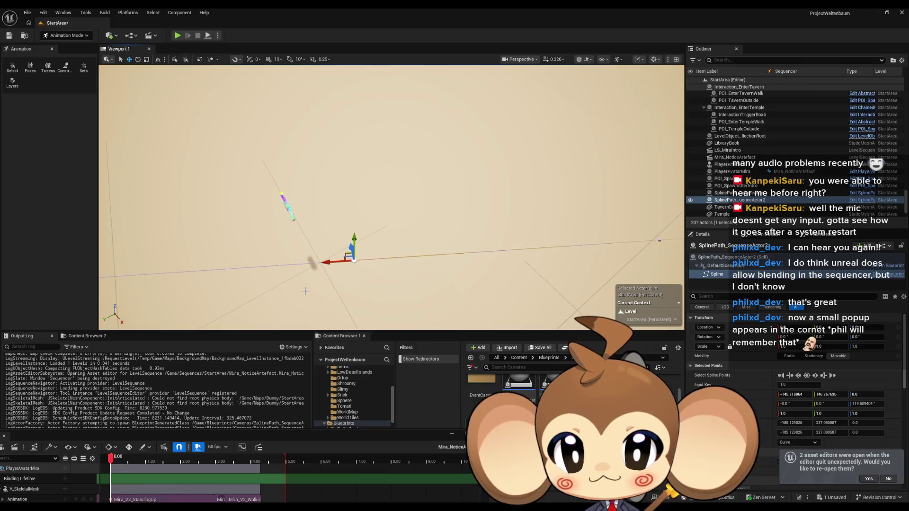
left_click_drag(326, 263, 345, 264)
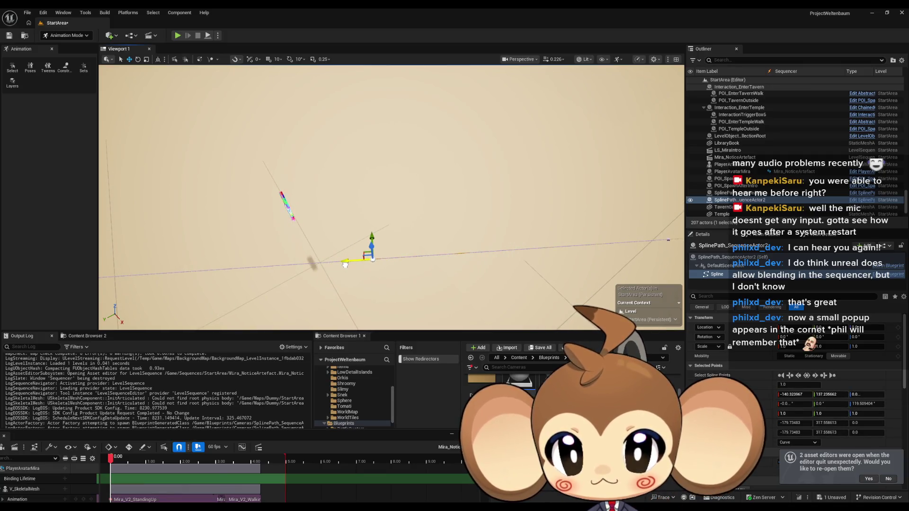
mouse_move(351, 260)
left_mouse_down()
mouse_move(369, 269)
mouse_move(350, 260)
mouse_move(352, 249)
left_mouse_up()
mouse_move(432, 221)
left_mouse_down()
mouse_move(377, 310)
mouse_move(460, 291)
left_mouse_up()
left_click(517, 357)
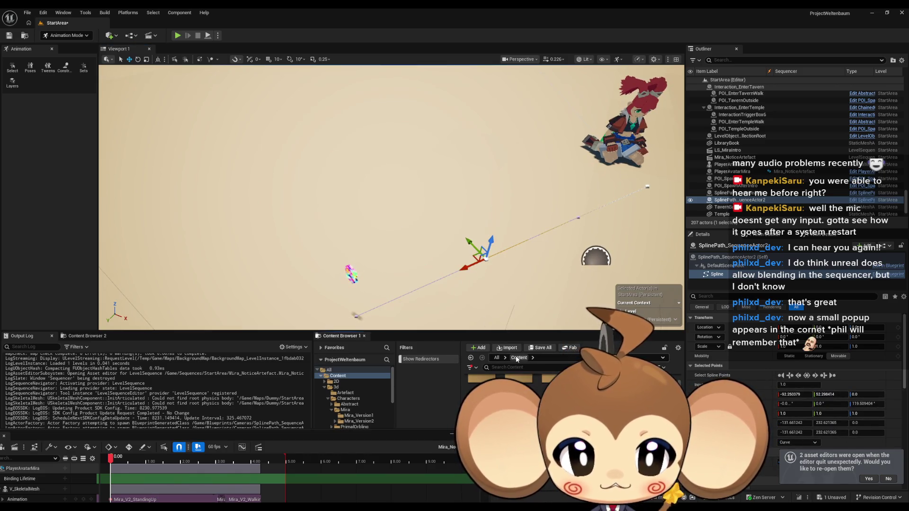
Place Mira_V2 from 3d/Characters/Mira/Mira_Version2 in the level and set its yaw to 111°.
left_click(336, 387)
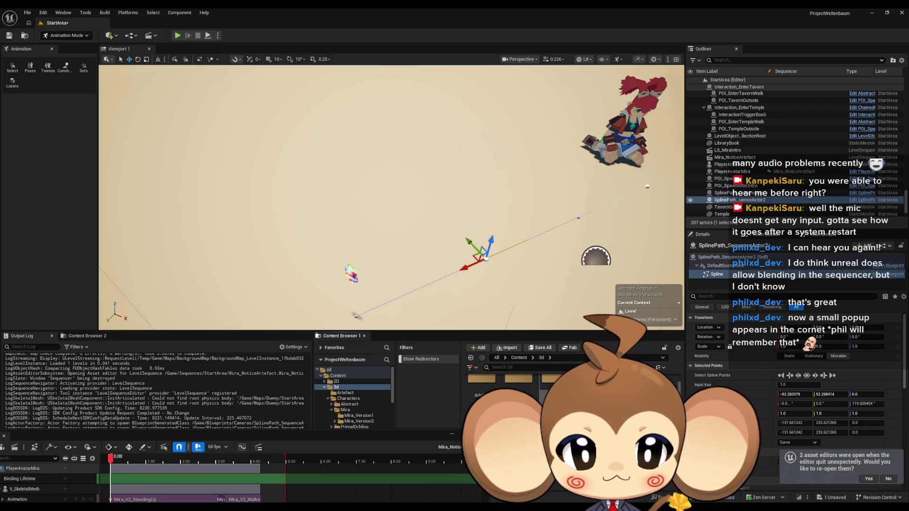
double_click(529, 391)
double_click(529, 391)
double_click(529, 391)
left_click_drag(549, 390, 444, 267)
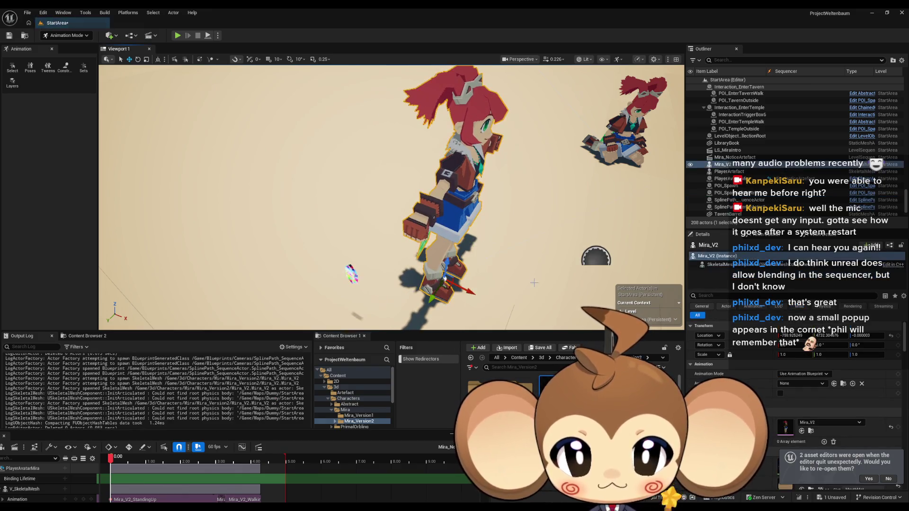
left_click_drag(862, 345, 896, 345)
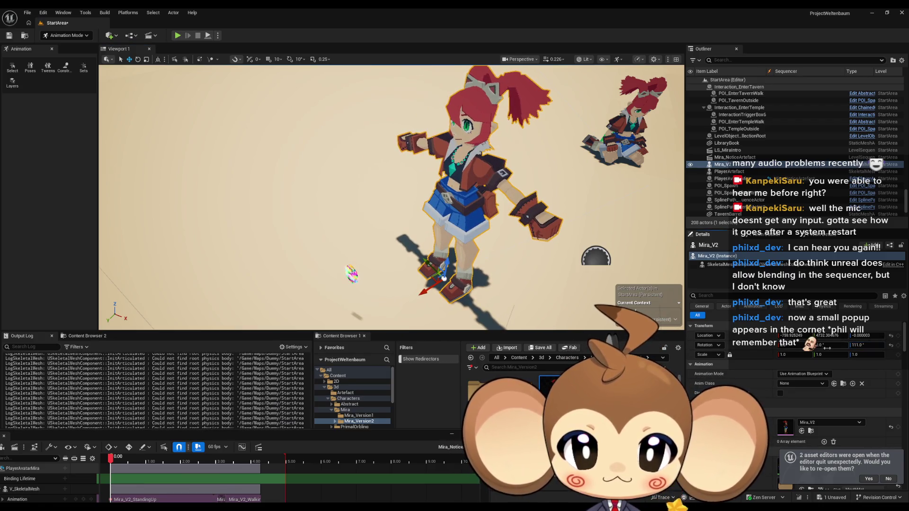
mouse_move(516, 271)
left_mouse_down()
mouse_move(428, 264)
mouse_move(407, 241)
mouse_move(447, 266)
mouse_move(416, 243)
left_mouse_up()
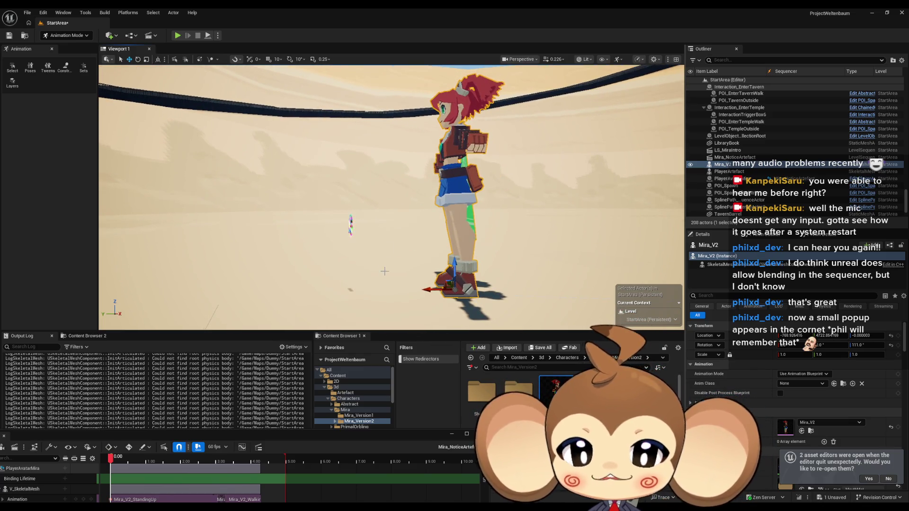
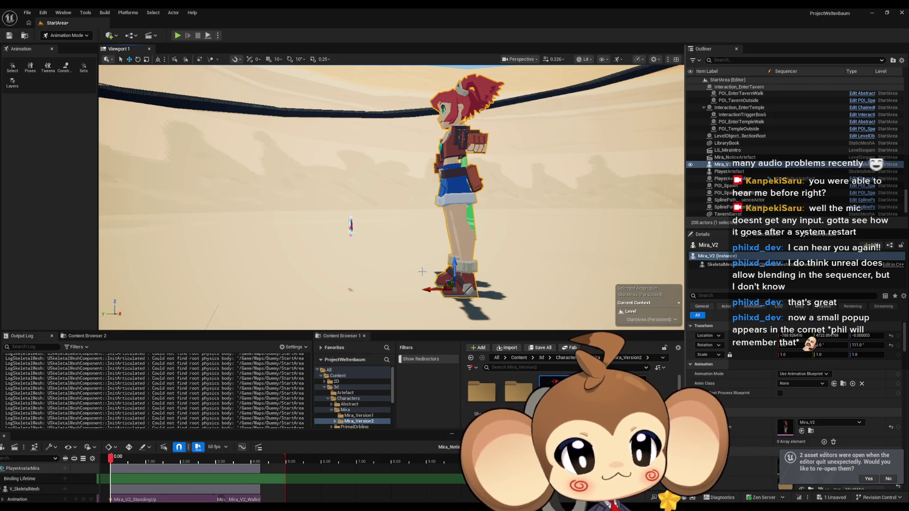
Nudge Mira slightly left along X, then frame SplinePath_SequenceActor2 and select its left point.
left_click_drag(402, 215, 402, 251)
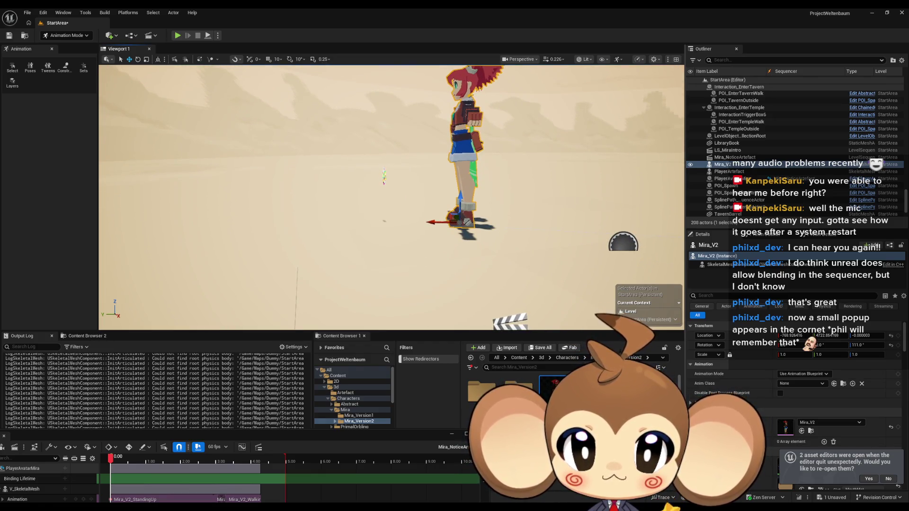
left_click_drag(403, 251, 402, 227)
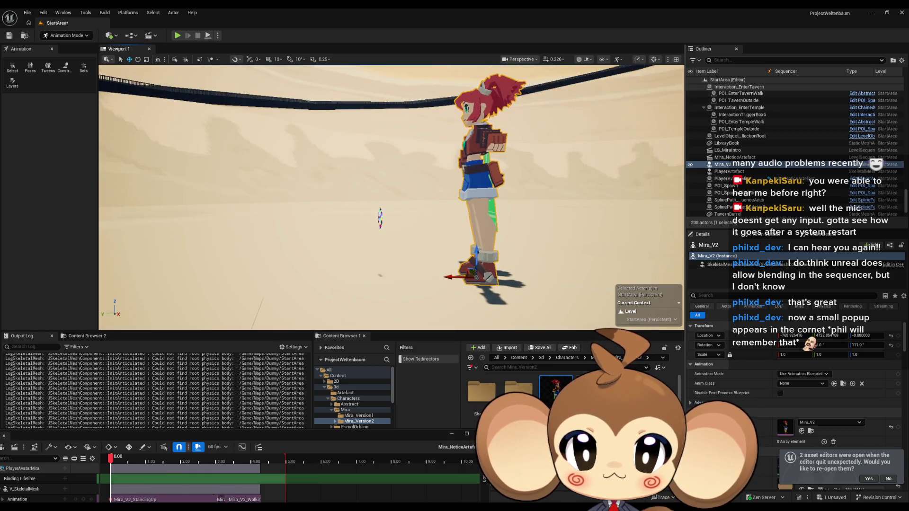
left_click_drag(454, 274, 426, 277)
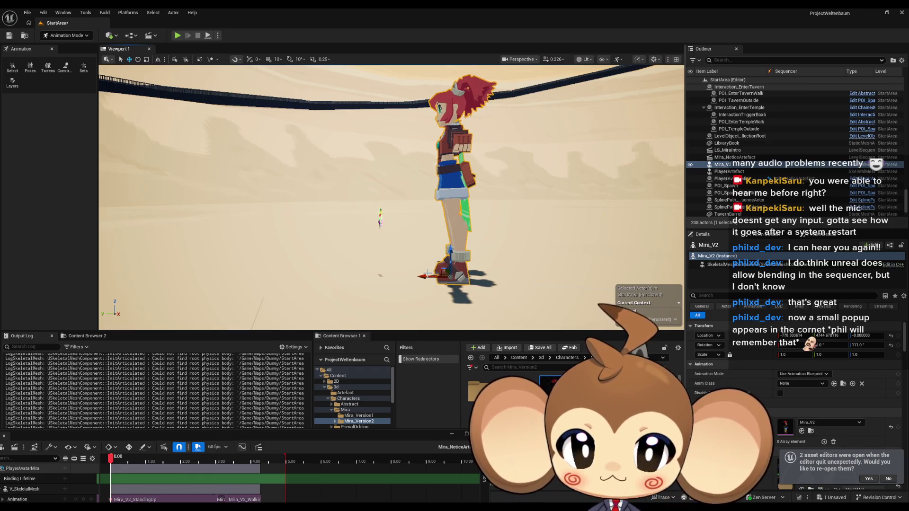
left_click_drag(497, 169, 411, 168)
mouse_move(407, 278)
left_mouse_down()
mouse_move(415, 278)
mouse_move(391, 278)
mouse_move(391, 246)
mouse_move(391, 284)
left_mouse_up()
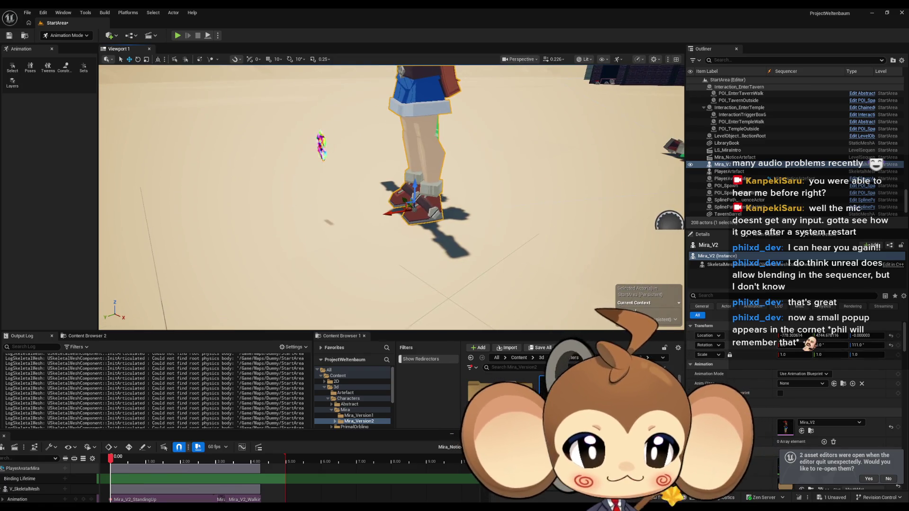
double_click(724, 207)
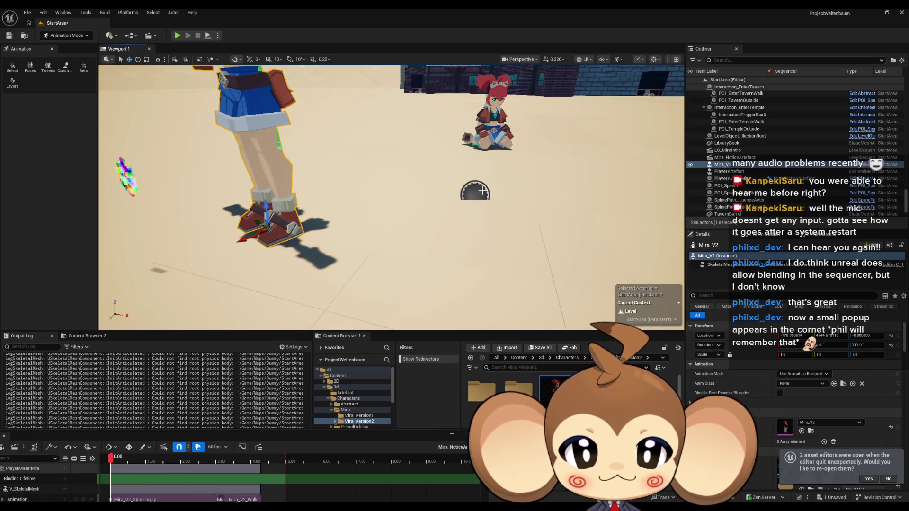
left_click(358, 208)
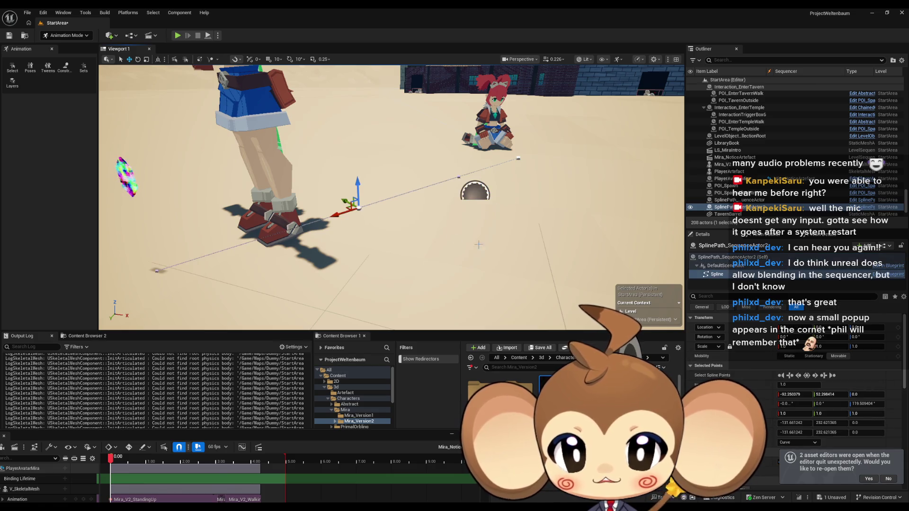
After undoing a pasted location, slide the spline's first point slightly along X.
key("g")
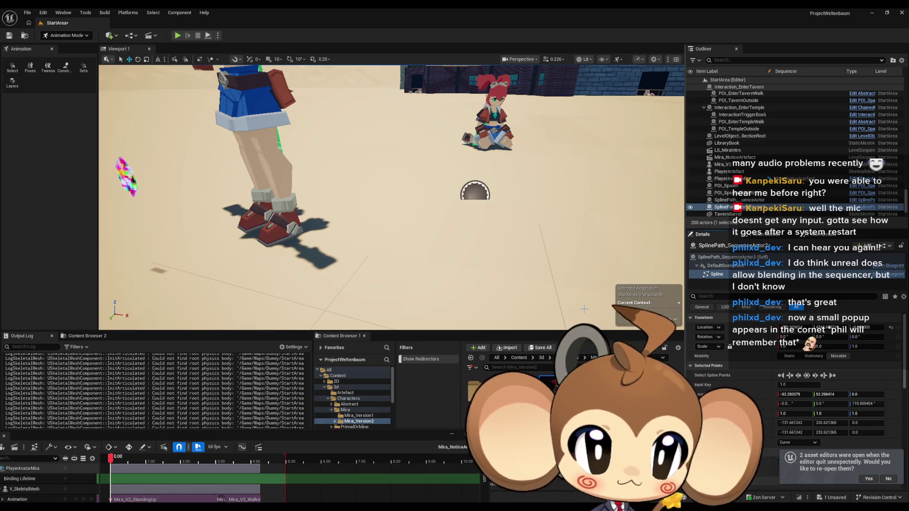
key("ctrl+z")
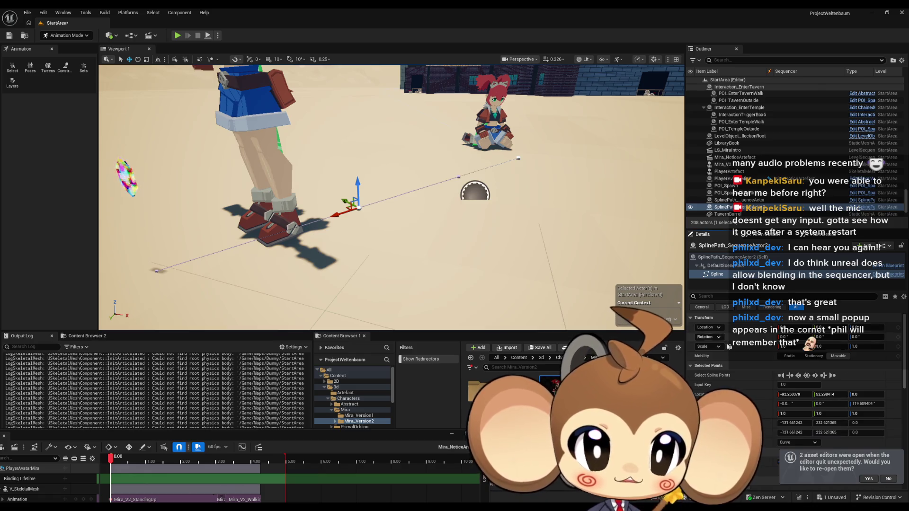
right_click(754, 396, "shift")
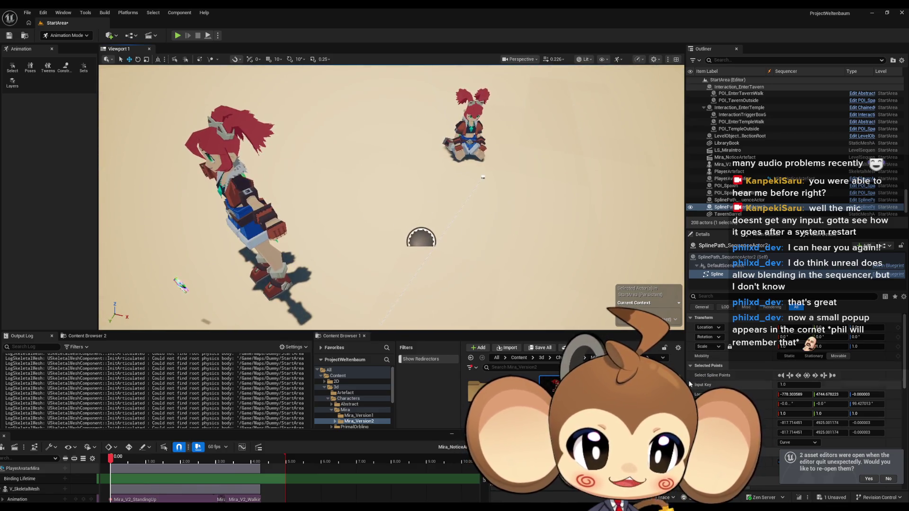
key("ctrl+z")
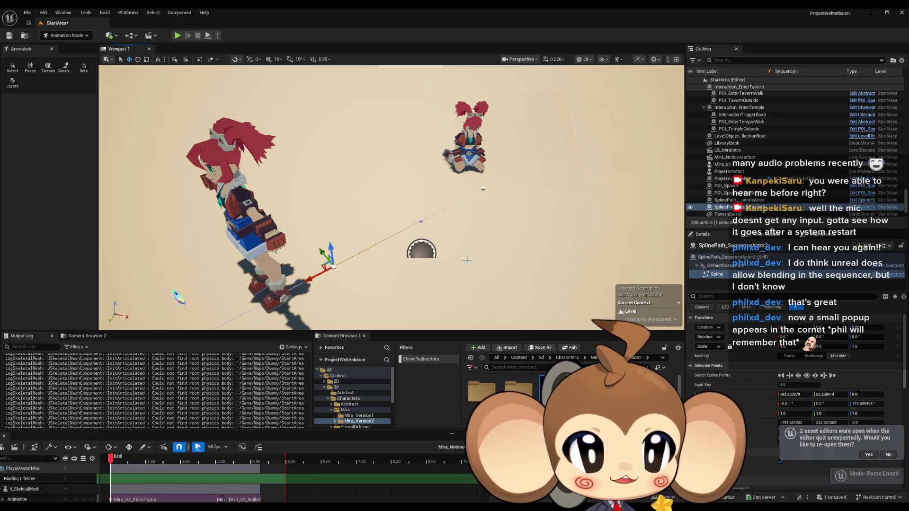
key("f")
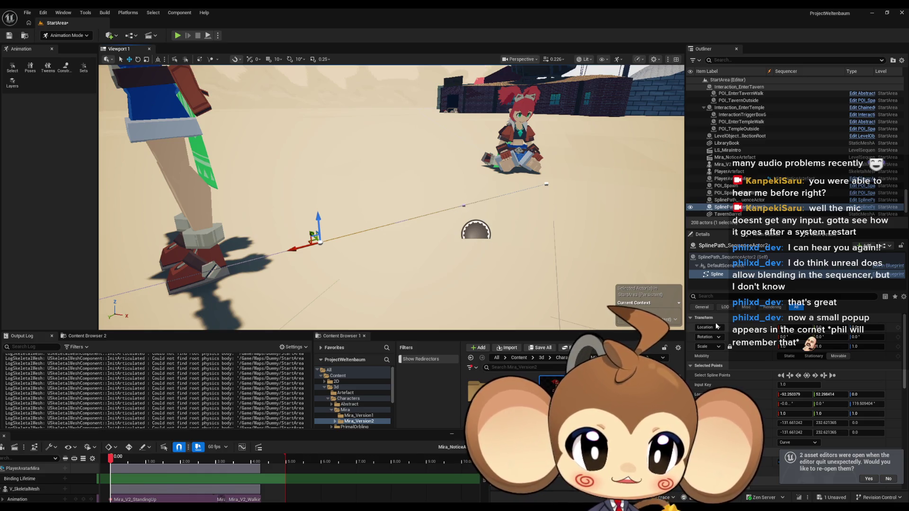
left_click_drag(306, 246, 295, 247)
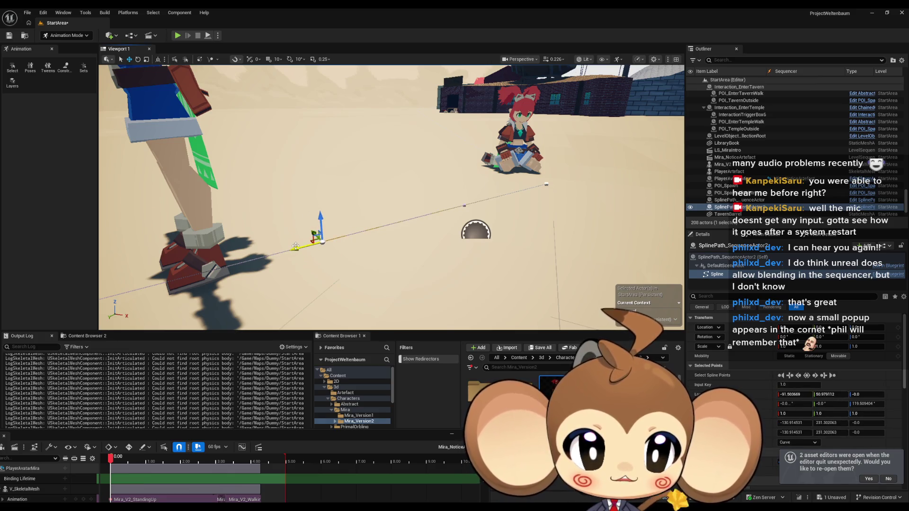
Decline reopening previous editors, reselect SplinePath_SequenceActor2, and launch Calculator.
left_click(889, 479)
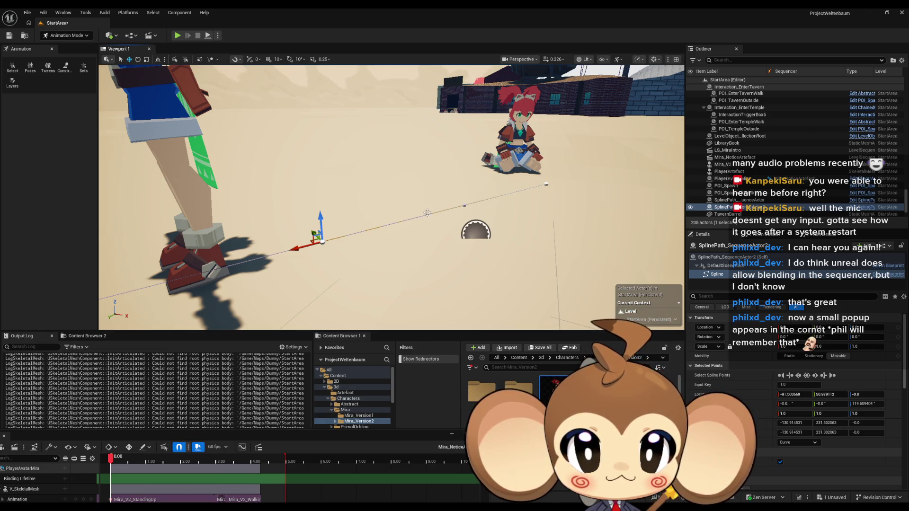
left_click(728, 200)
left_click(728, 207)
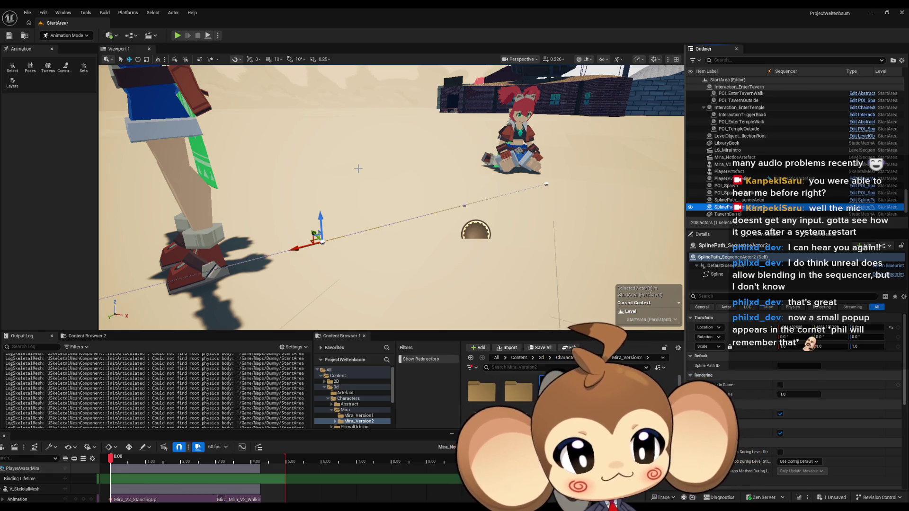
left_click_drag(361, 172, 319, 172)
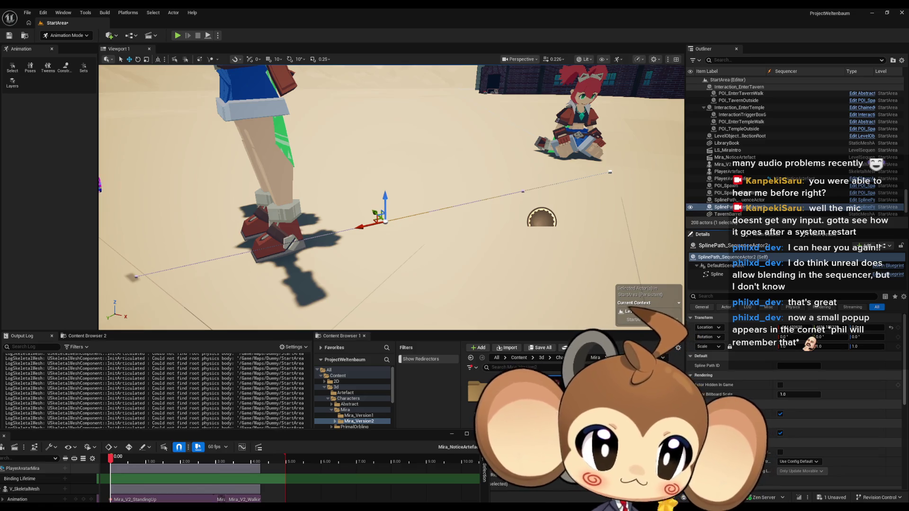
key("XF86Calculator")
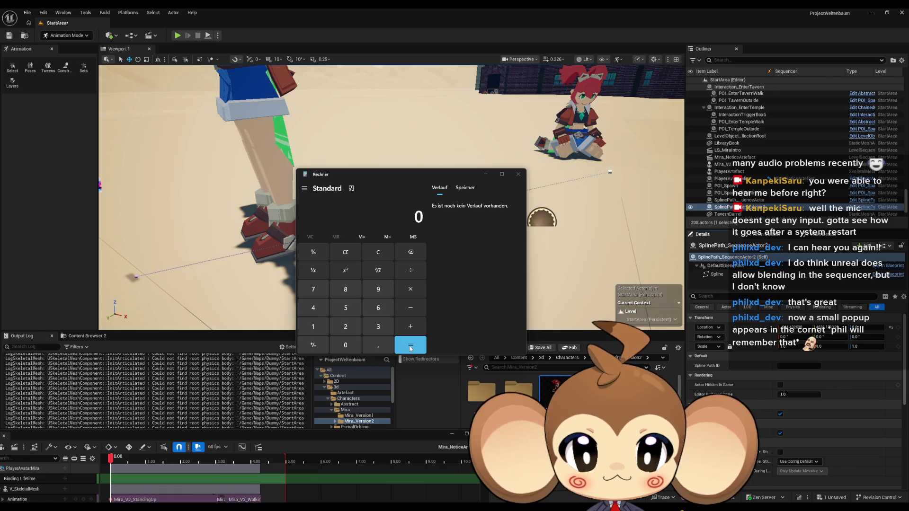
Compute 778303614 − 644432638 = 133.870.976 in Calculator.
type("778.303.614")
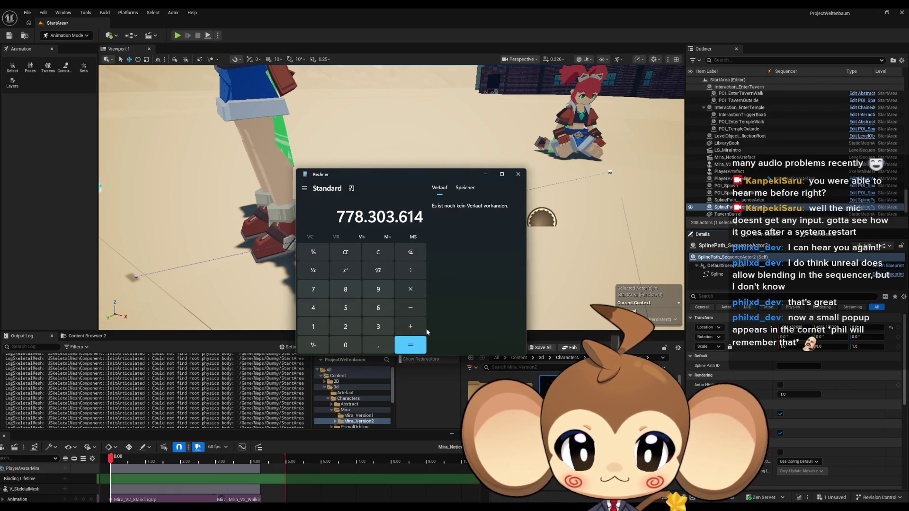
left_click(410, 308)
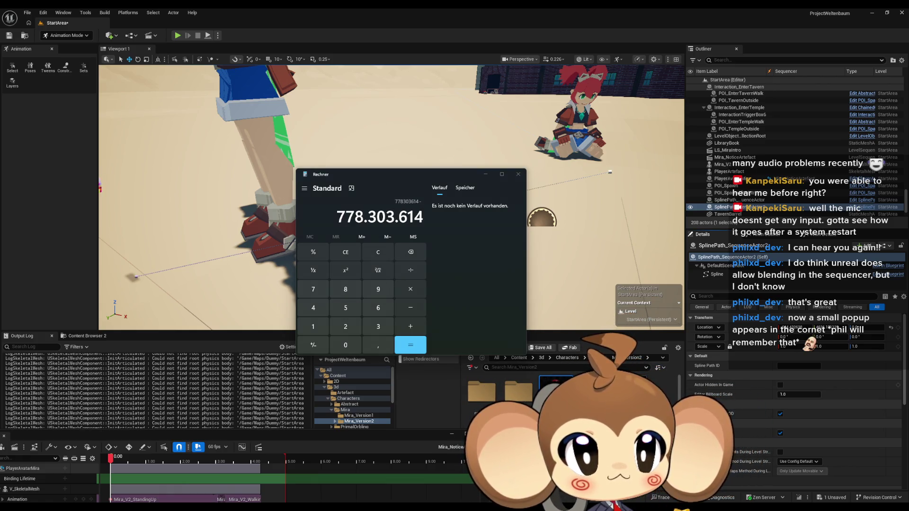
left_click(467, 249)
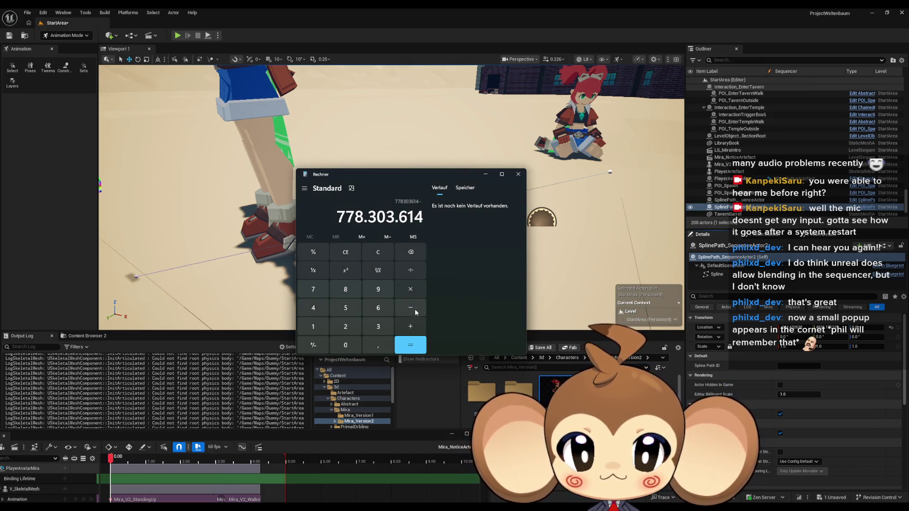
type("644.432.638")
left_click(410, 341)
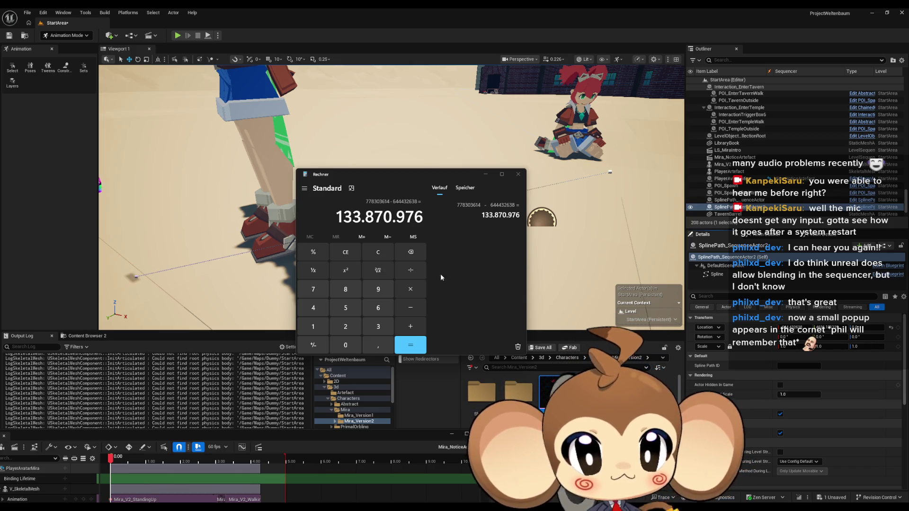
key("ctrl+v")
key("minus")
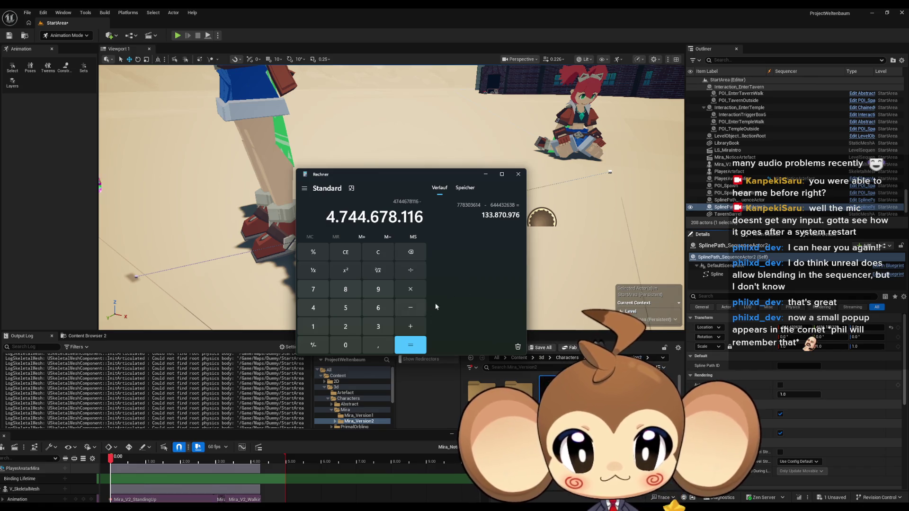
key("alt+Tab")
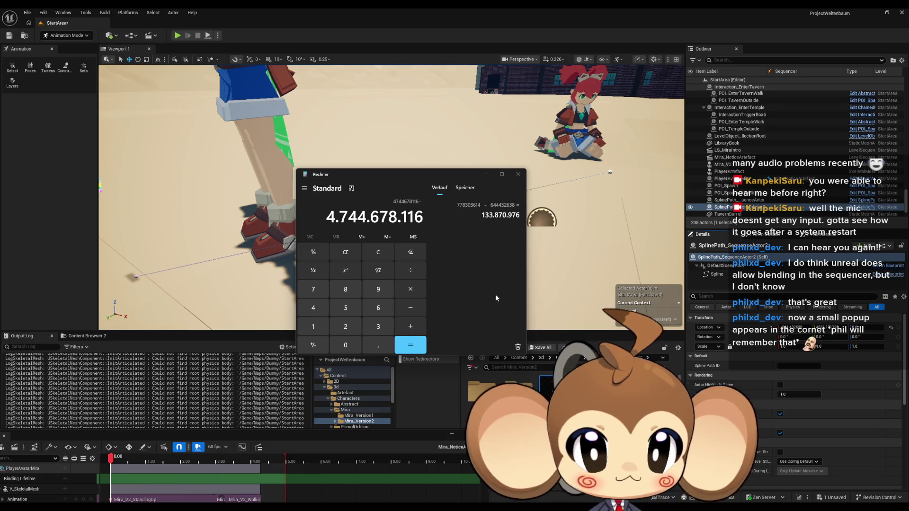
left_click(458, 309)
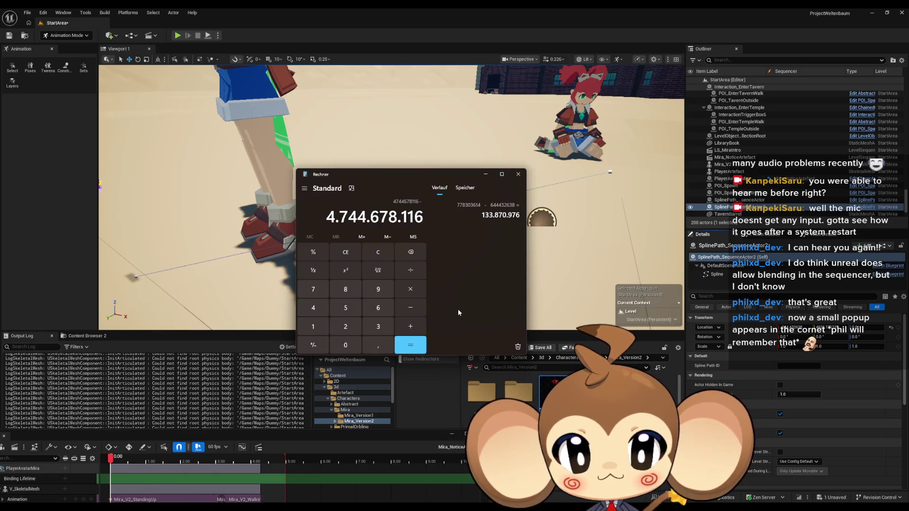
type("4.636.171.125")
key("Return")
key("alt+Tab")
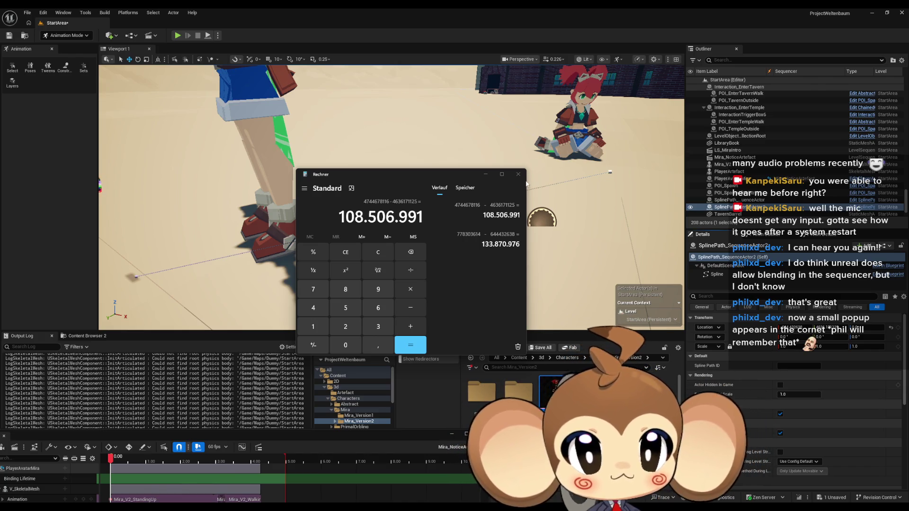
key("alt+Tab")
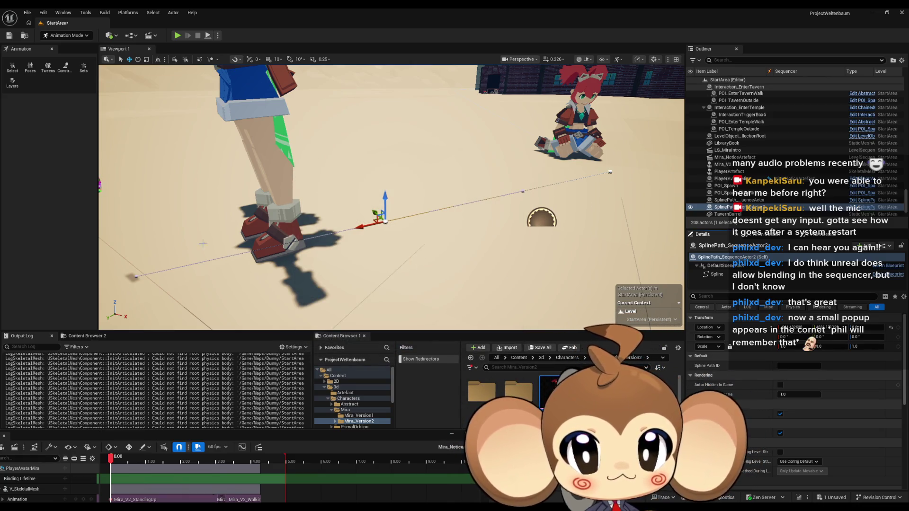
left_click(134, 277)
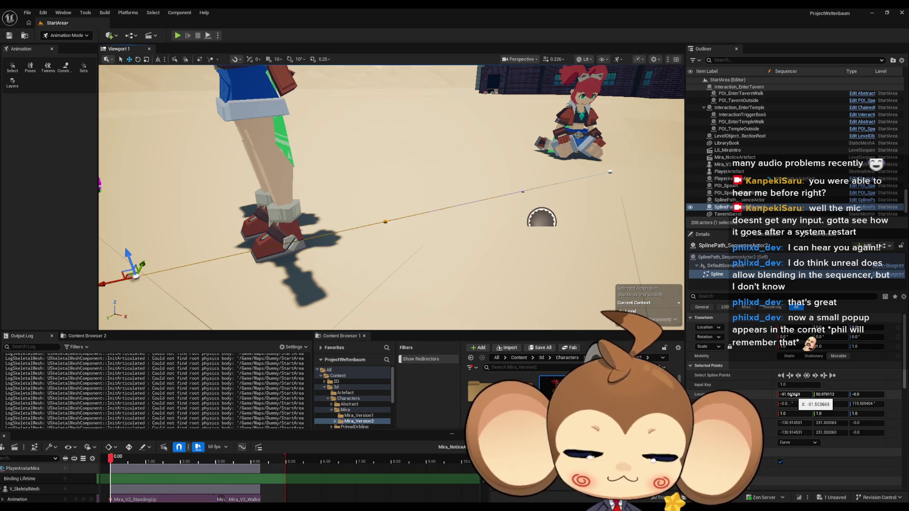
left_click(793, 395)
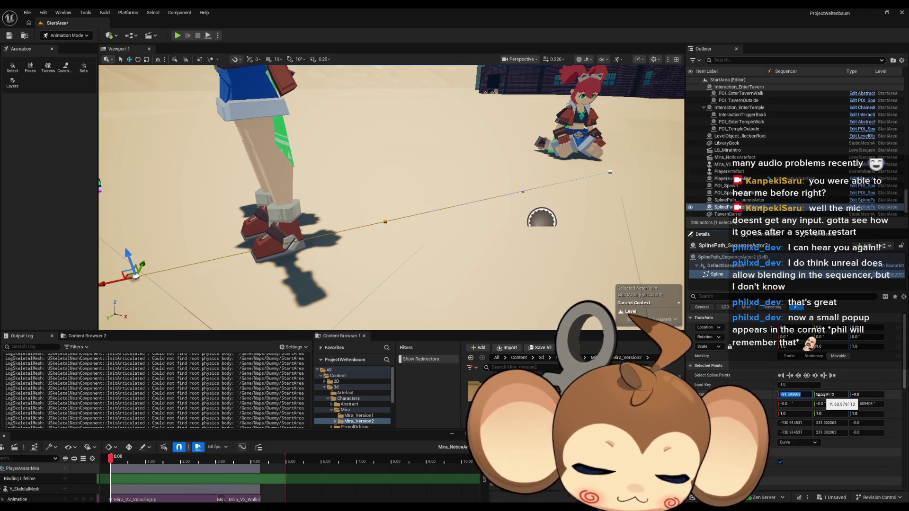
type("-133.870976")
key("Return")
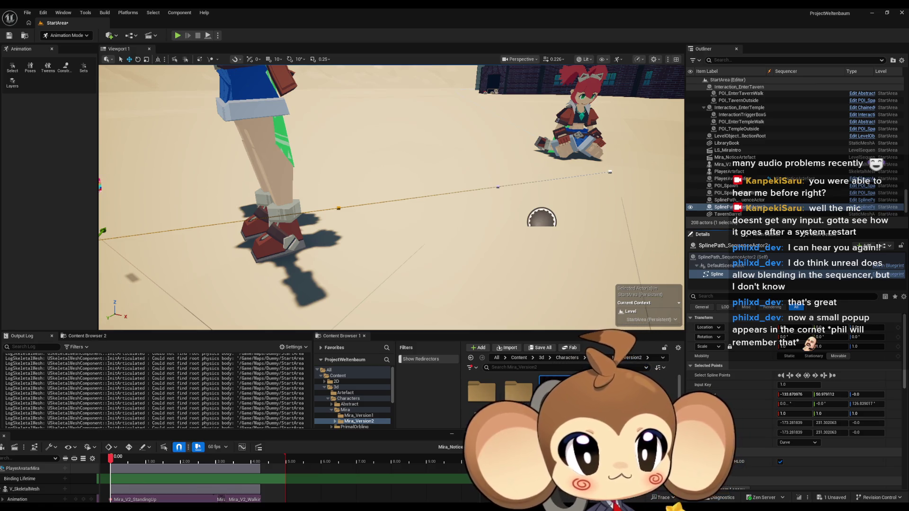
mouse_move(830, 394)
left_mouse_down()
mouse_move(847, 393)
mouse_move(853, 379)
left_mouse_up()
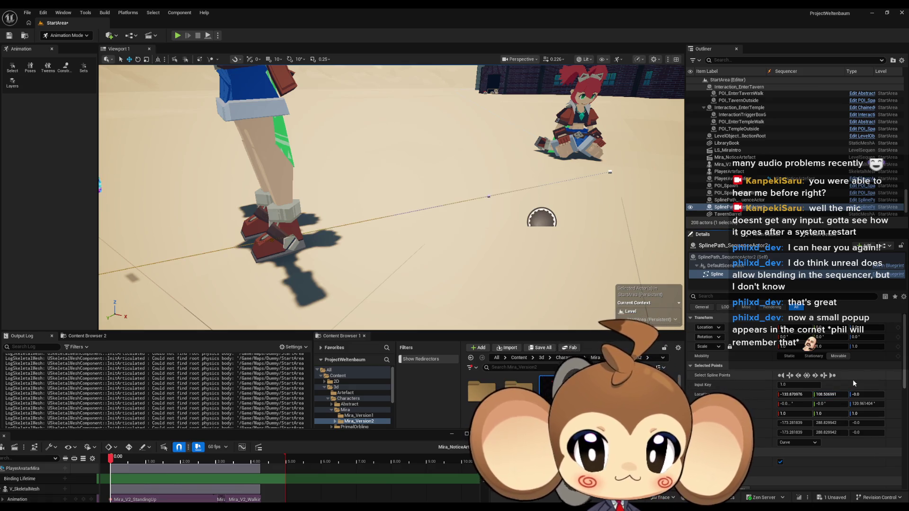
left_click_drag(393, 199, 341, 216)
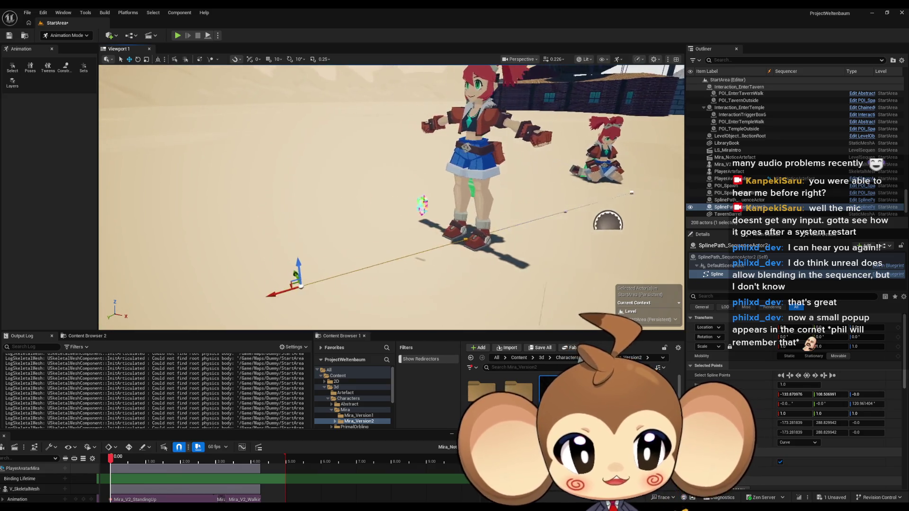
Select and focus on the spline points near the red-haired character.
left_click_drag(346, 246, 349, 250)
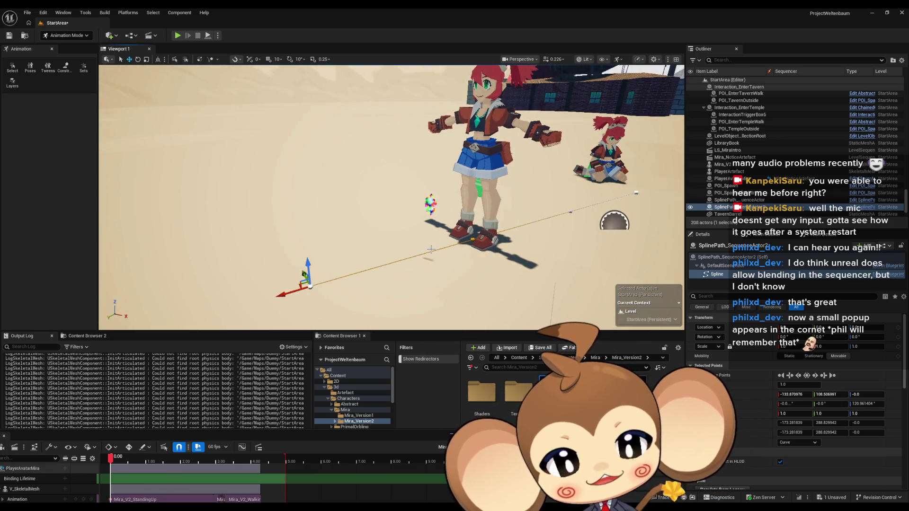
scroll(428, 239, "up", 5)
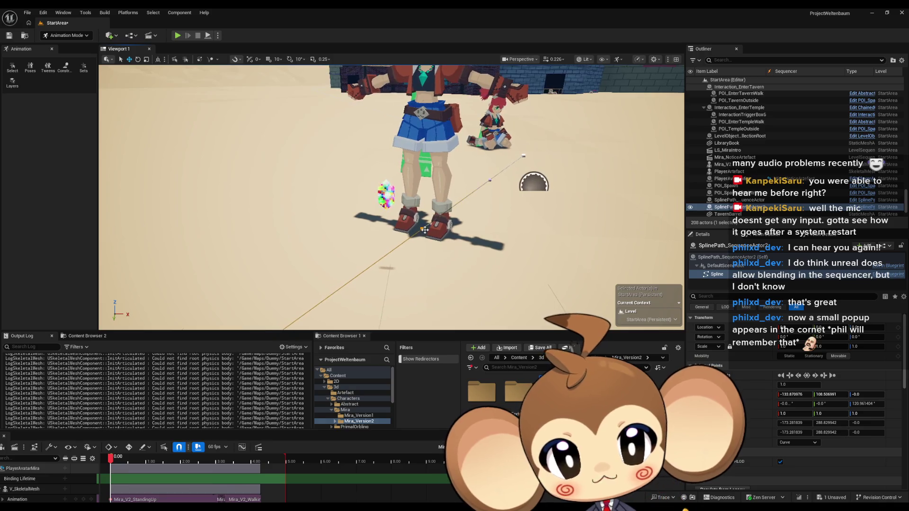
left_click_drag(425, 230, 402, 241)
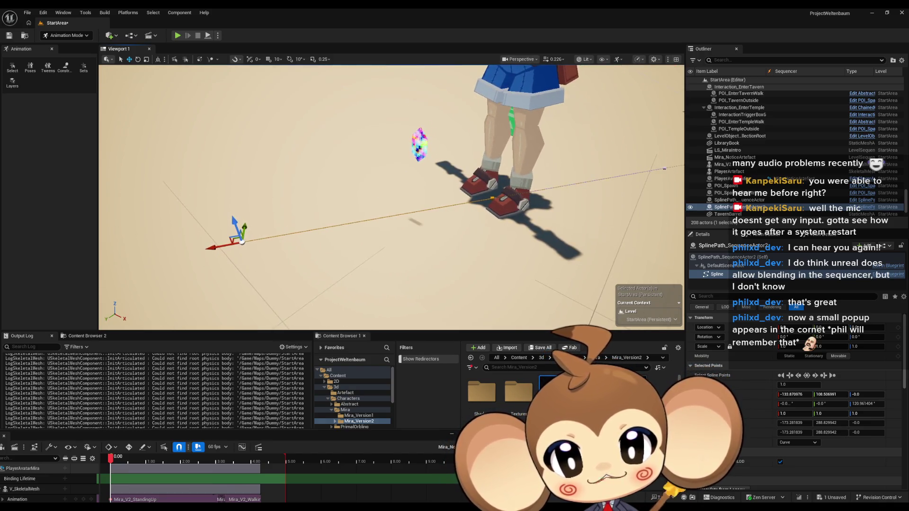
left_click(492, 198)
key("f")
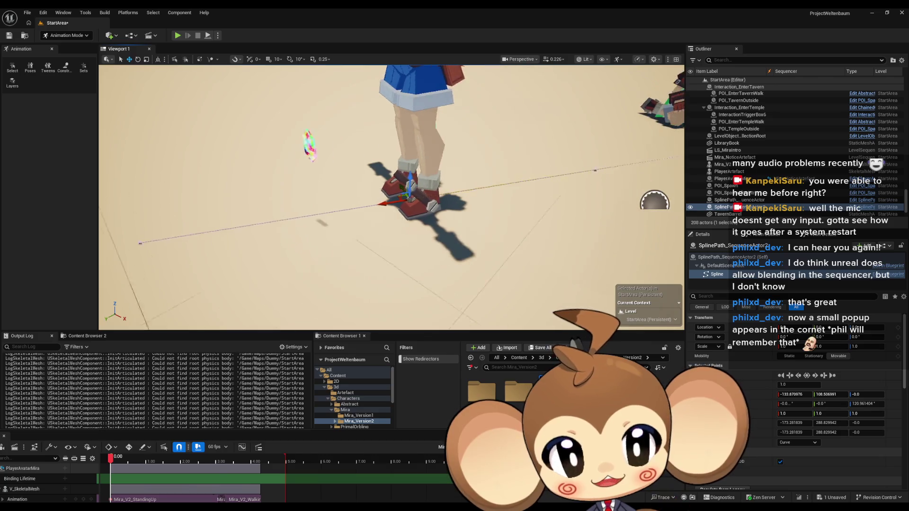
left_click(575, 170)
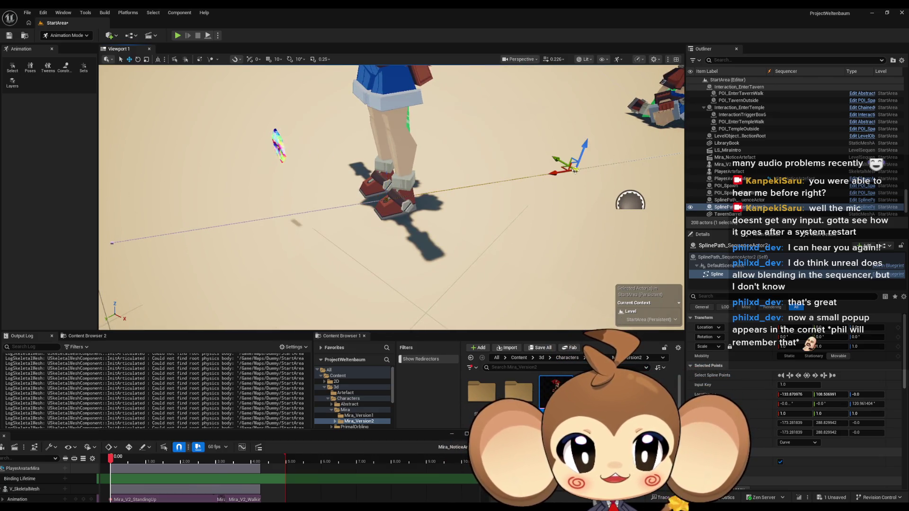
key("f")
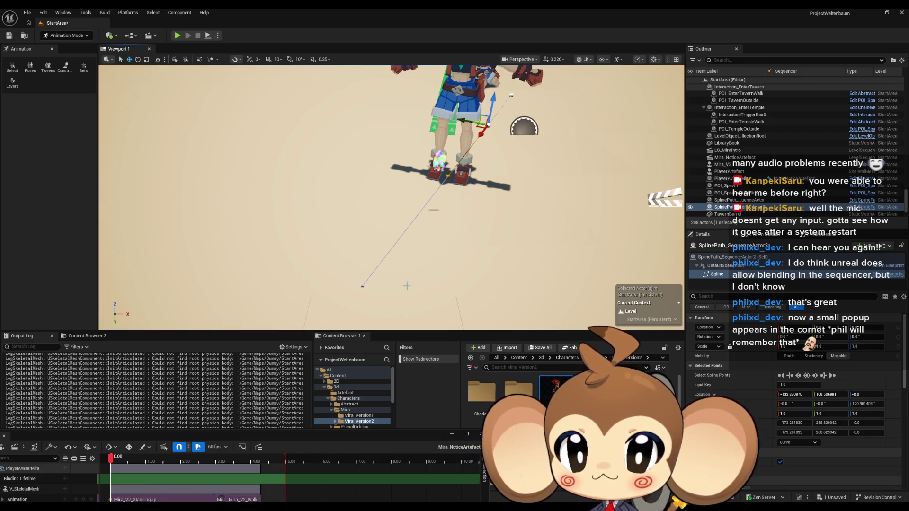
Drag the spline point to the character's feet, then focus on PlayerAvatarMira.
scroll(406, 285, "up", 5)
mouse_move(574, 137)
left_mouse_down()
mouse_move(474, 182)
mouse_move(468, 163)
left_mouse_up()
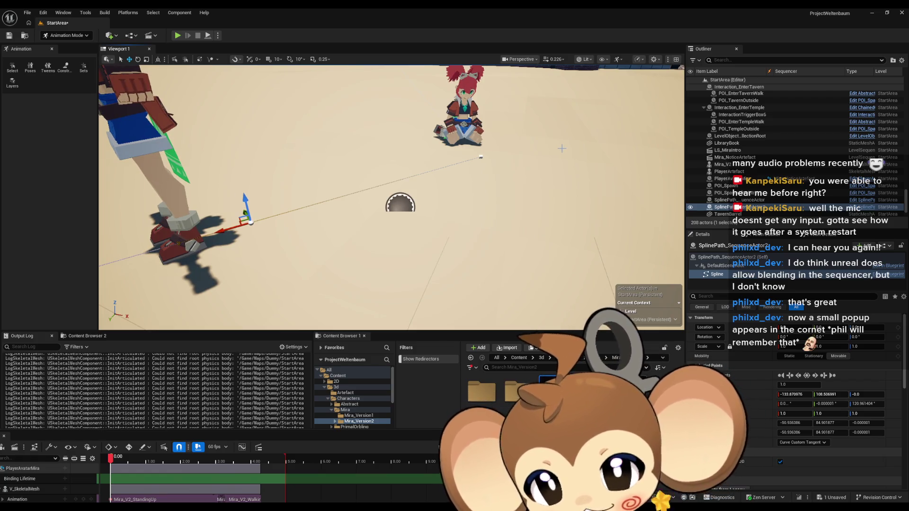
left_click(471, 113)
key("f")
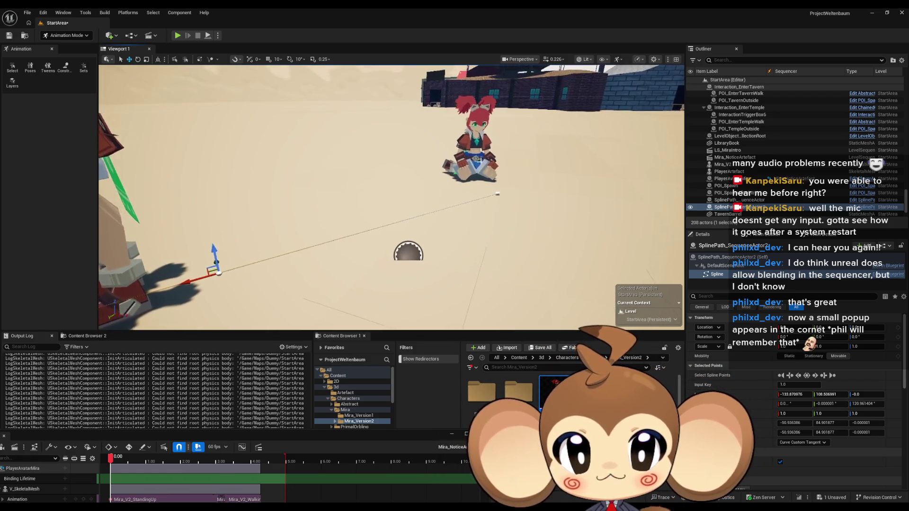
left_click_drag(543, 215, 552, 204)
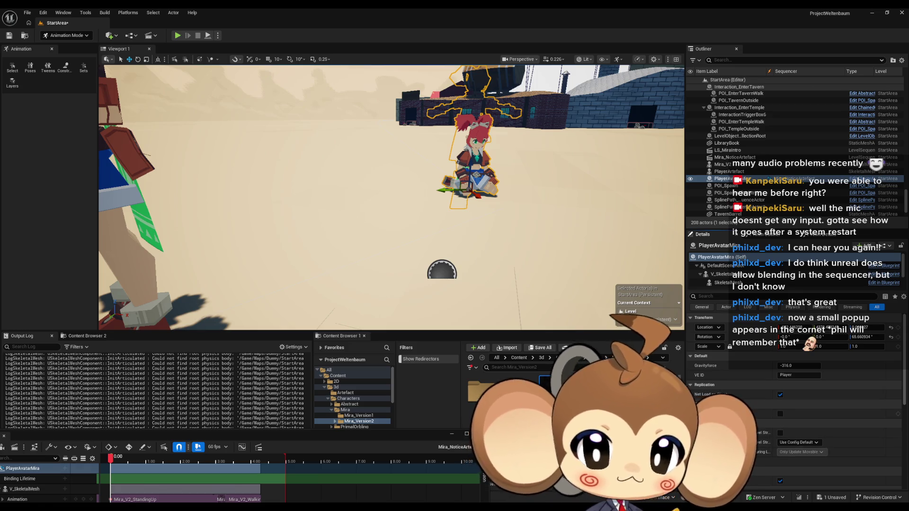
Compute 652446228 − 644432638 = 8.013.590 in Calculator and copy the result.
key("XF86Calculator")
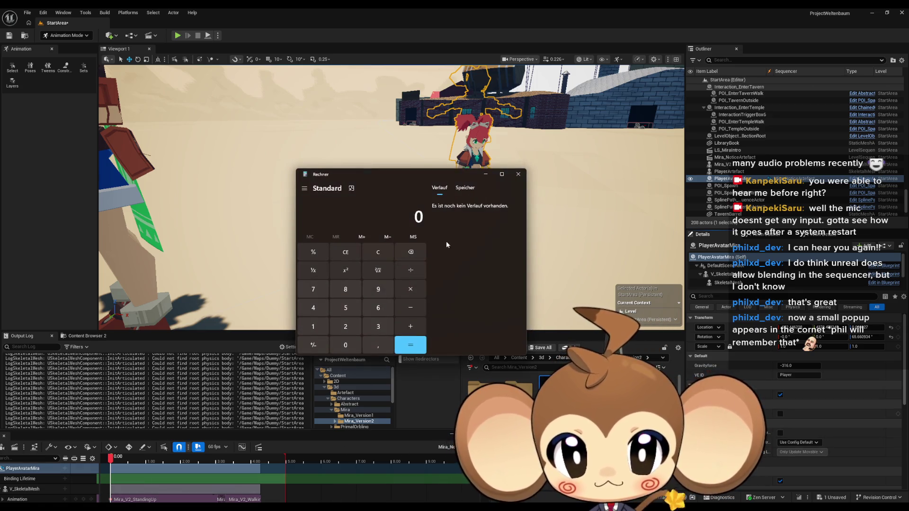
key("ctrl+v")
left_click(420, 308)
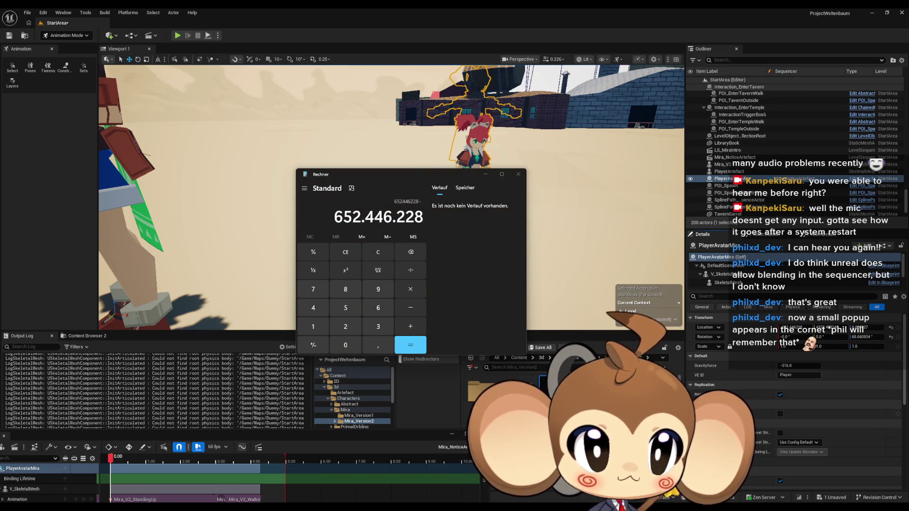
left_click(453, 277)
type("644.432.638")
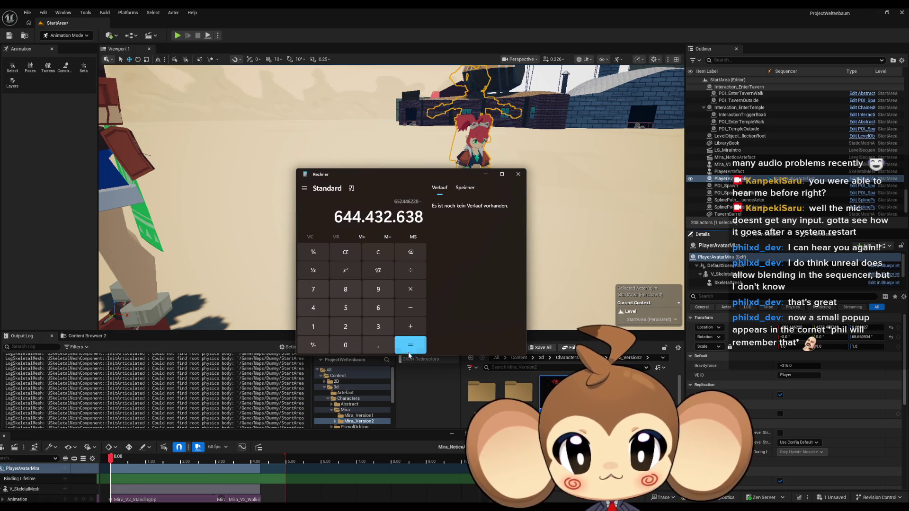
left_click(410, 345)
left_click(898, 217)
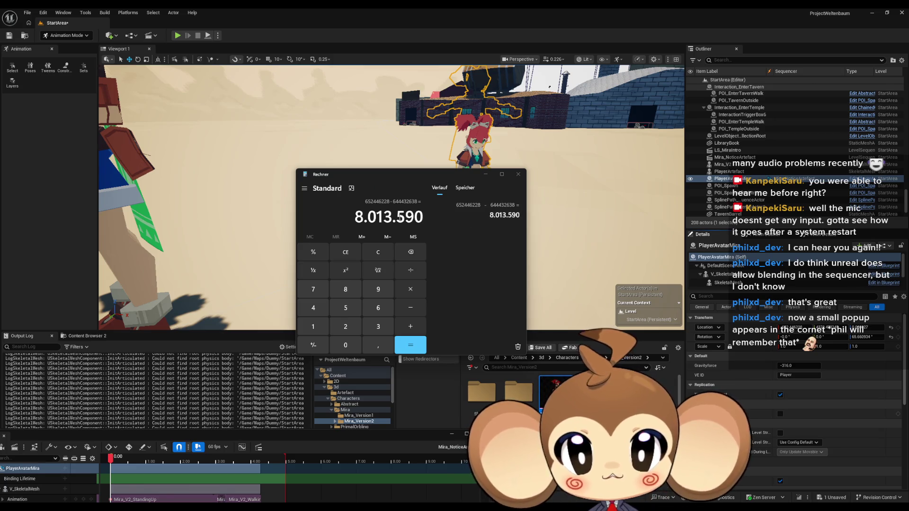
left_click_drag(424, 216, 351, 219)
key("alt+Tab")
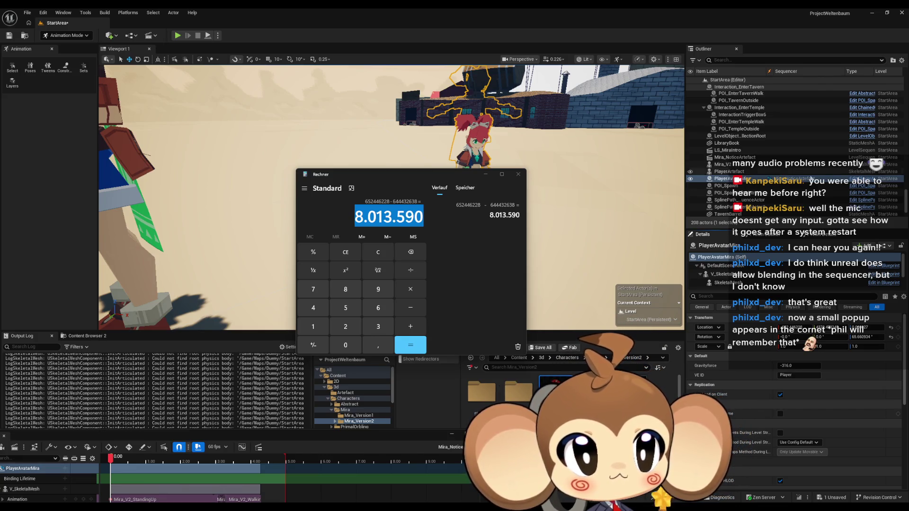
left_click(446, 224)
key("ctrl+v")
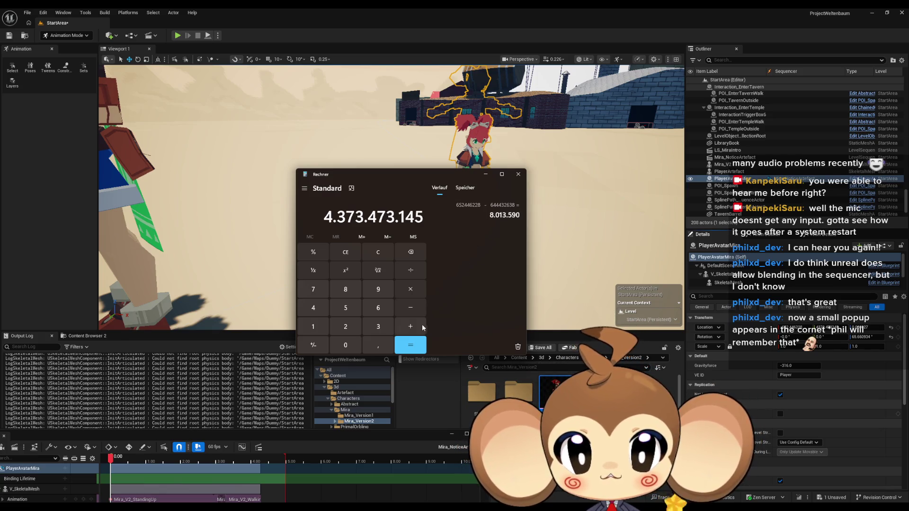
left_click(410, 308)
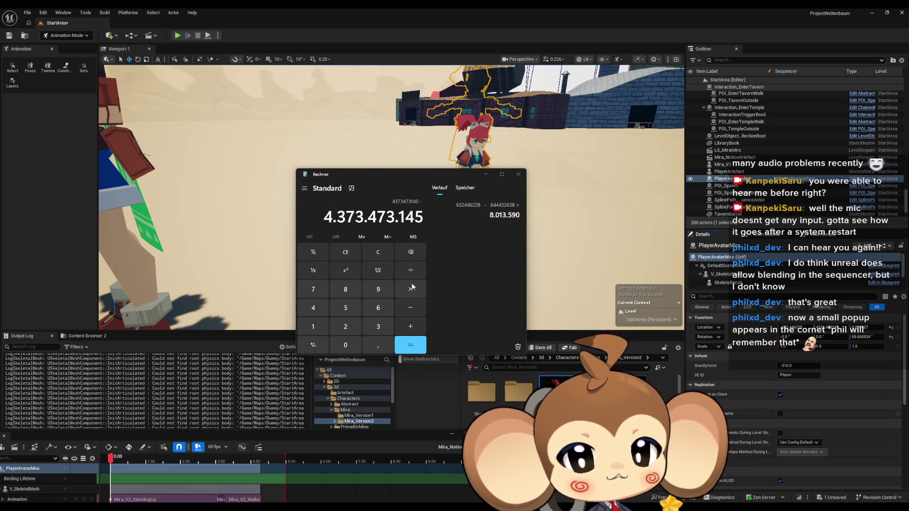
left_click(453, 273)
key("ctrl+v")
left_click(419, 346)
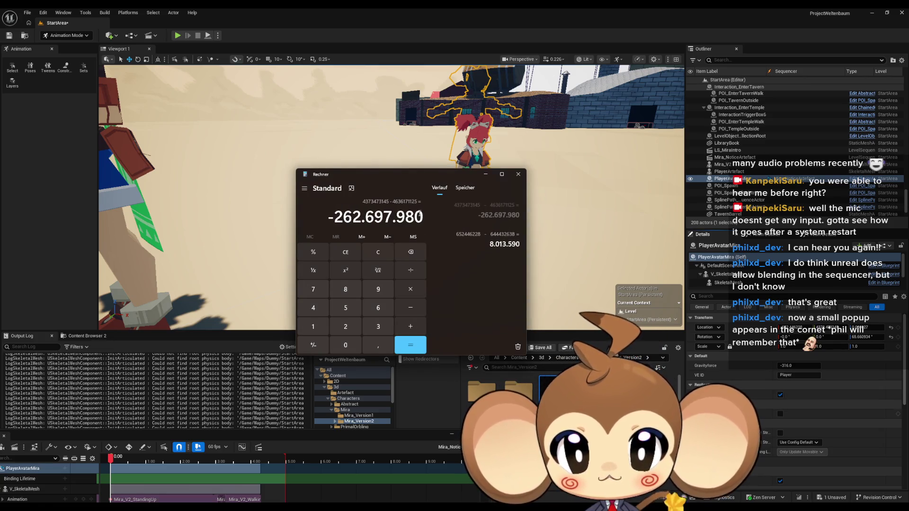
key("ctrl+c")
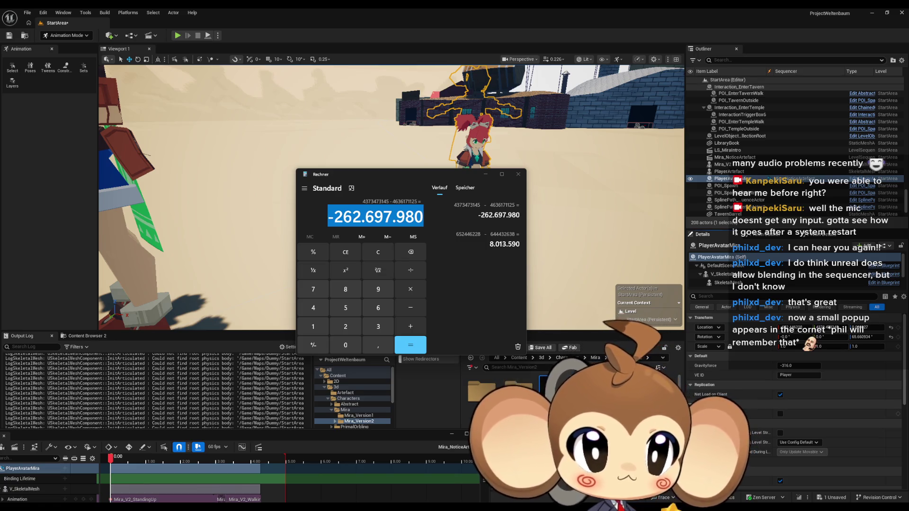
left_click(524, 11)
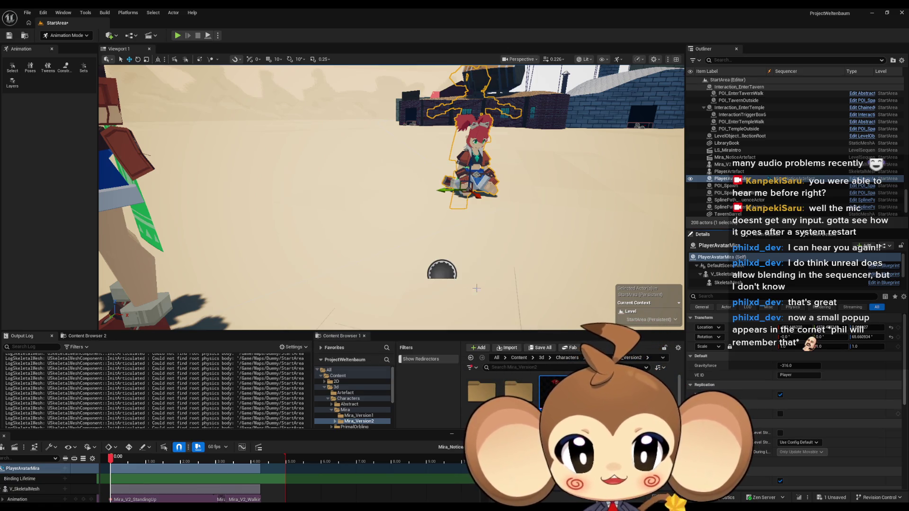
Set the spline point's location to X 8.01359 and Y -262.70.
left_click(444, 273)
left_click(503, 209)
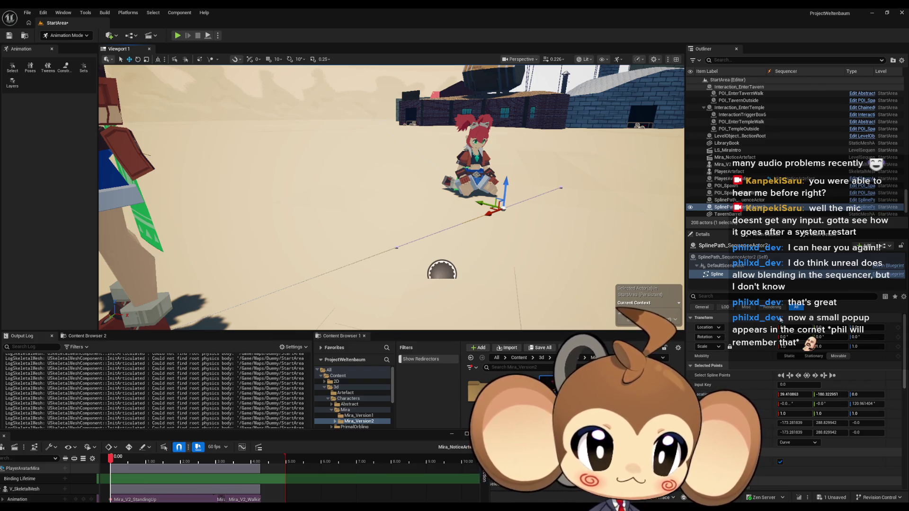
left_click(795, 394)
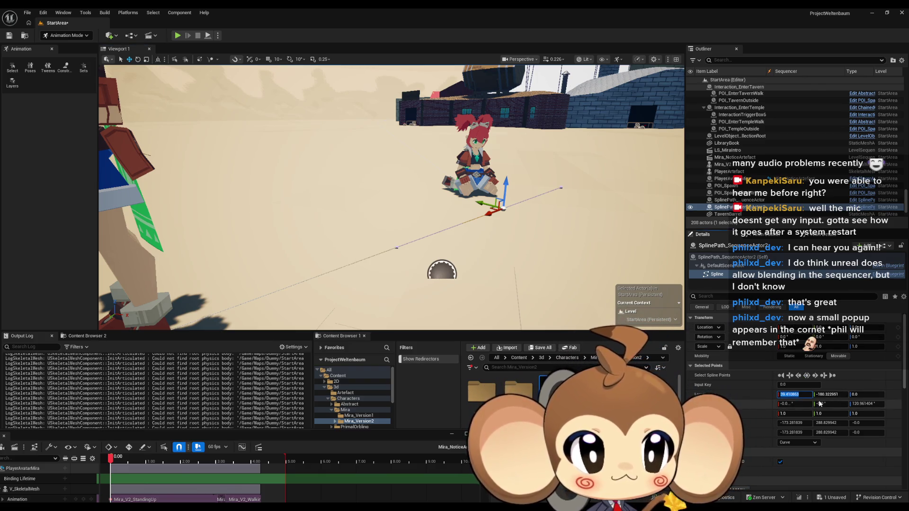
type("8.01398")
key("Return")
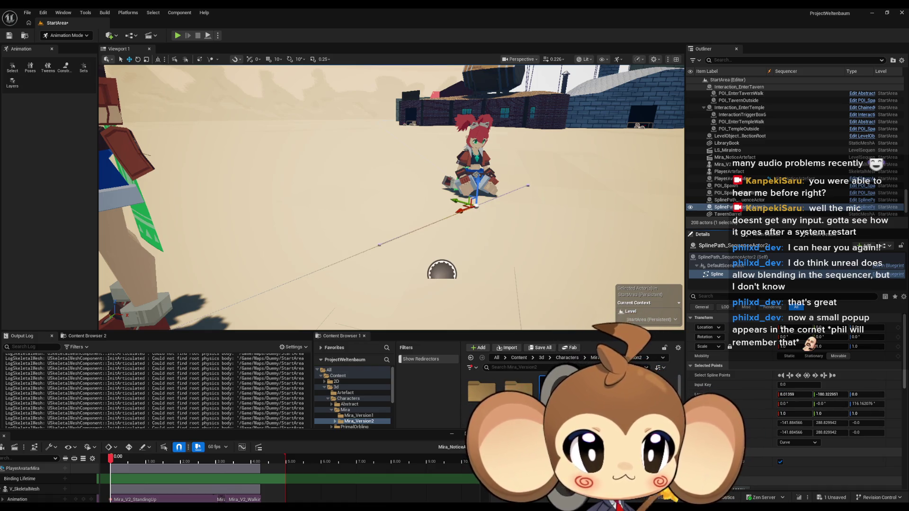
left_click_drag(828, 395, 836, 397)
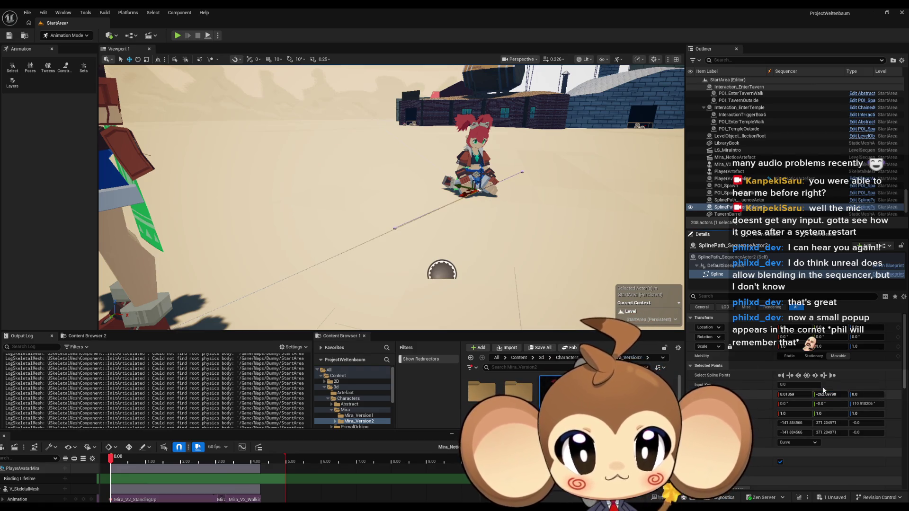
scroll(476, 215, "down", 4)
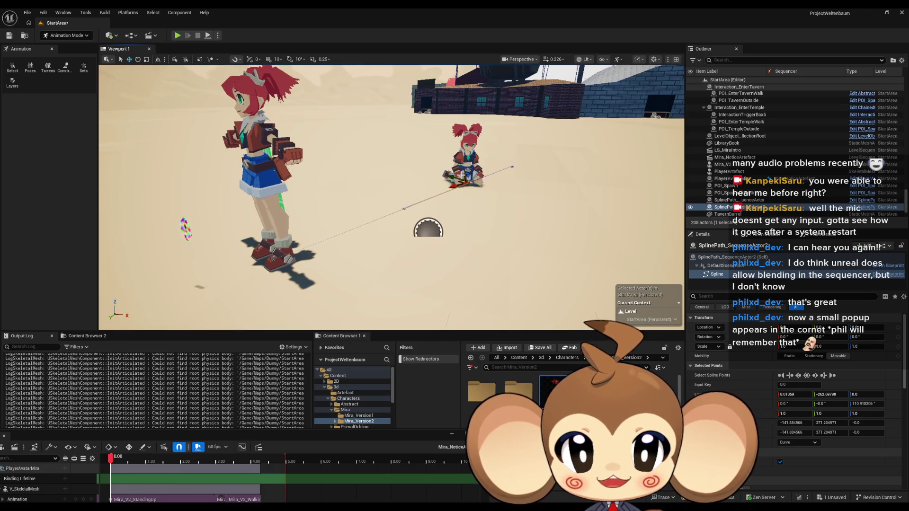
scroll(391, 196, "up", 4)
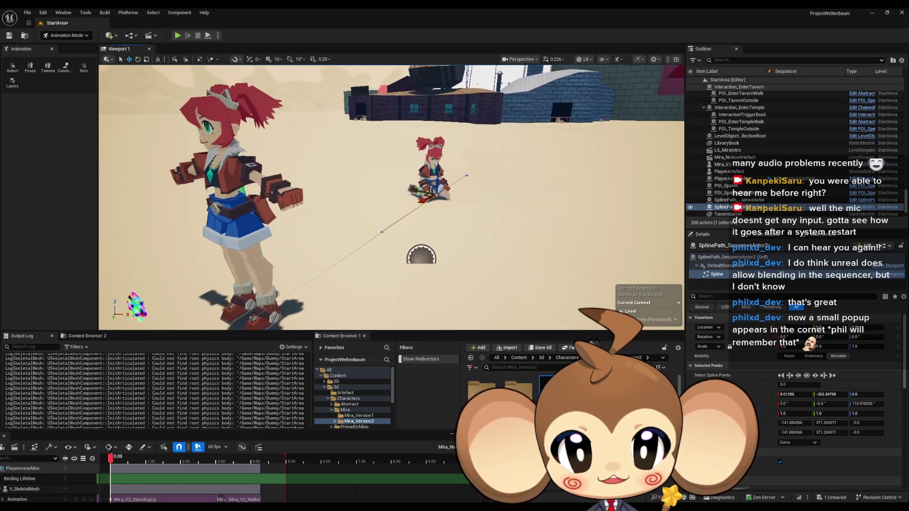
scroll(391, 197, "down", 2)
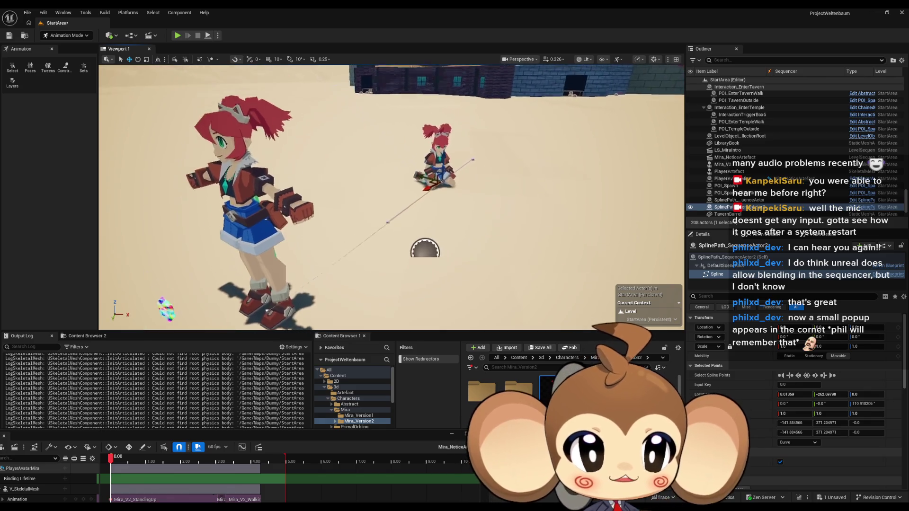
scroll(391, 197, "down", 1)
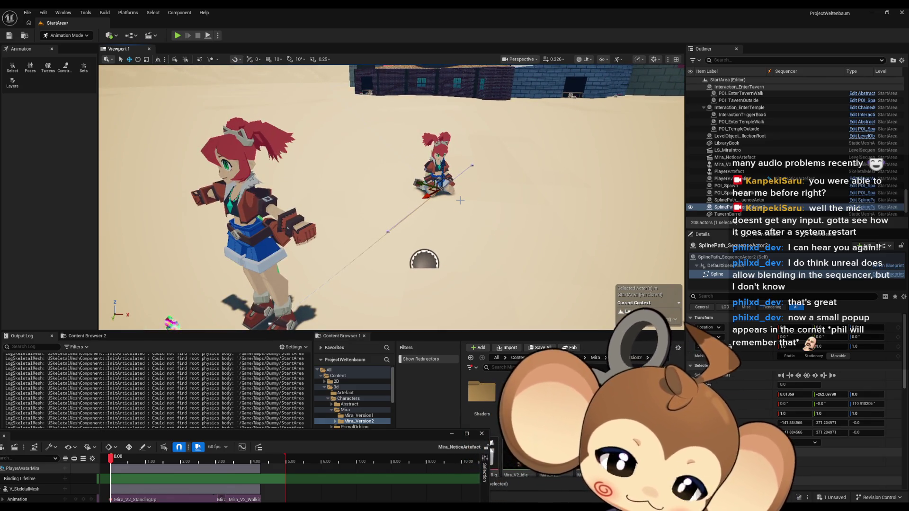
scroll(467, 195, "up", 3)
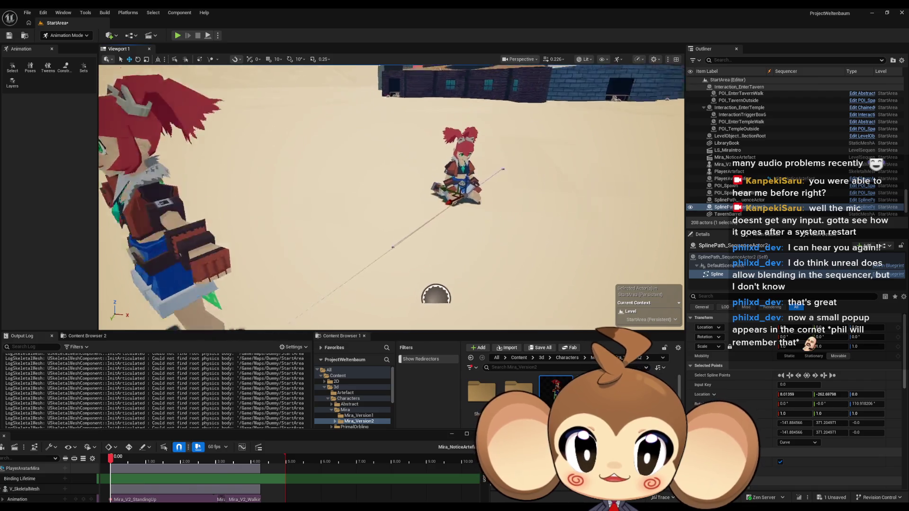
Drag the spline end point to the character's feet and select PlayerAvatarMira.
left_click(357, 257)
mouse_move(335, 265)
left_mouse_down()
mouse_move(411, 212)
mouse_move(430, 238)
left_mouse_up()
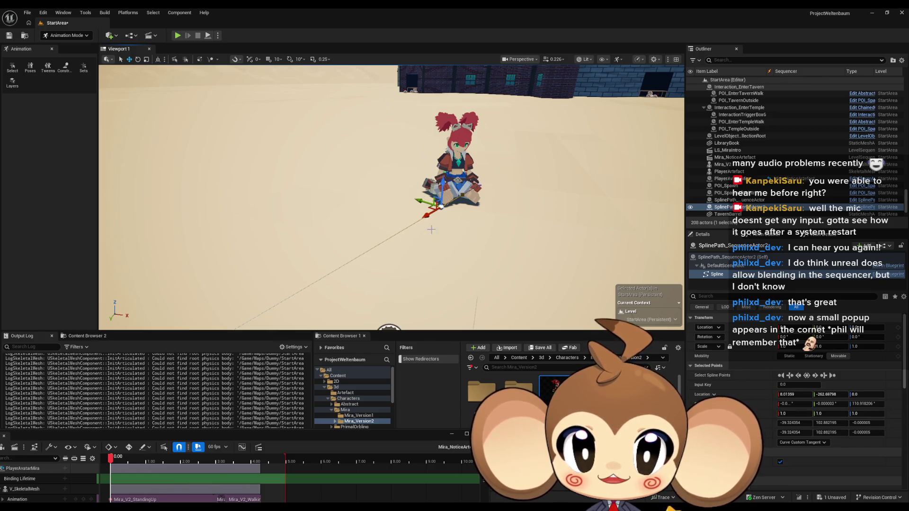
left_click(459, 161)
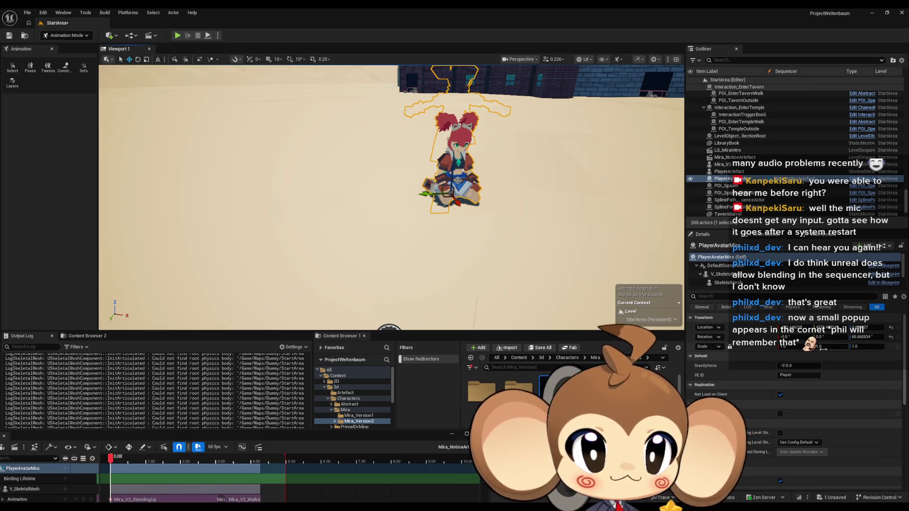
Give the spline point at the character's feet yaw 65.660934, copied from her rotation.
left_click(864, 337)
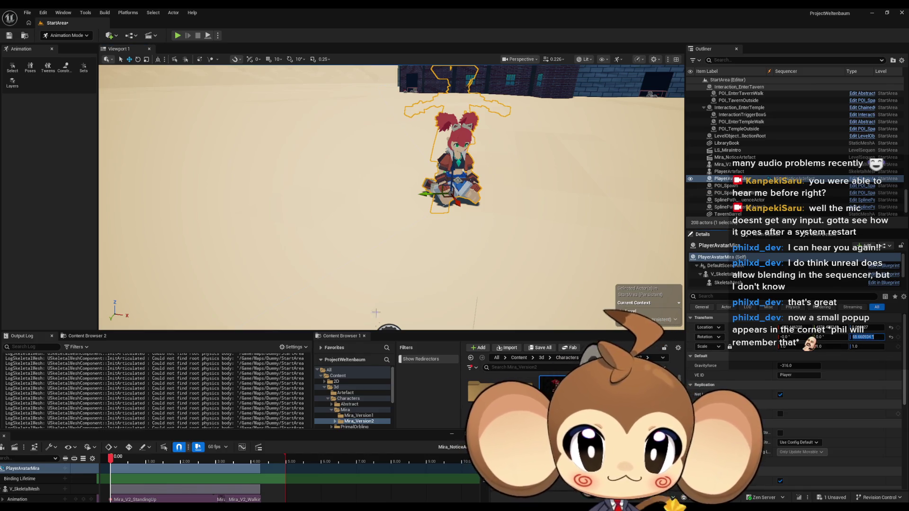
key("ctrl+z")
key("ctrl+z")
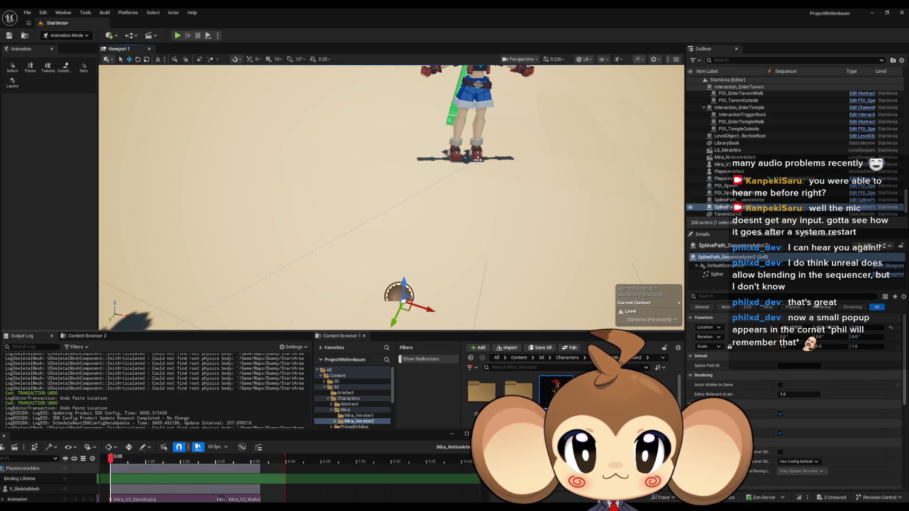
left_click(478, 160)
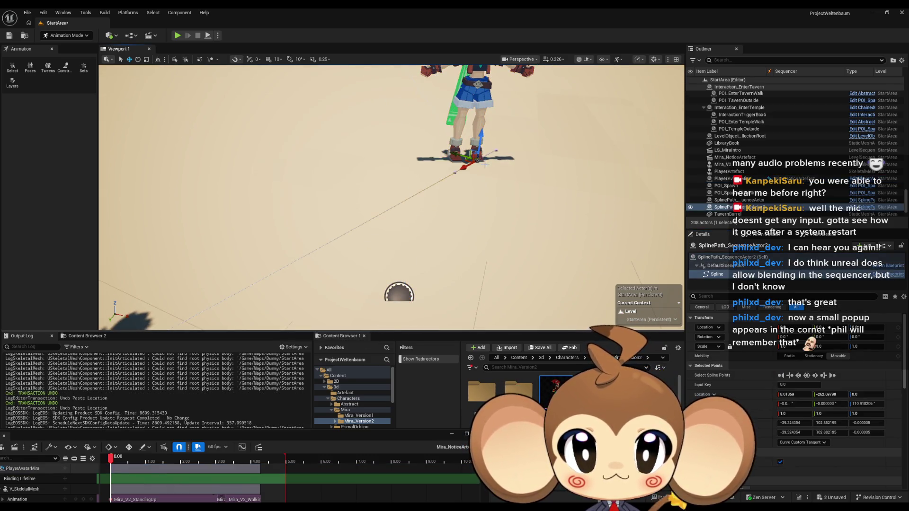
left_click(862, 405)
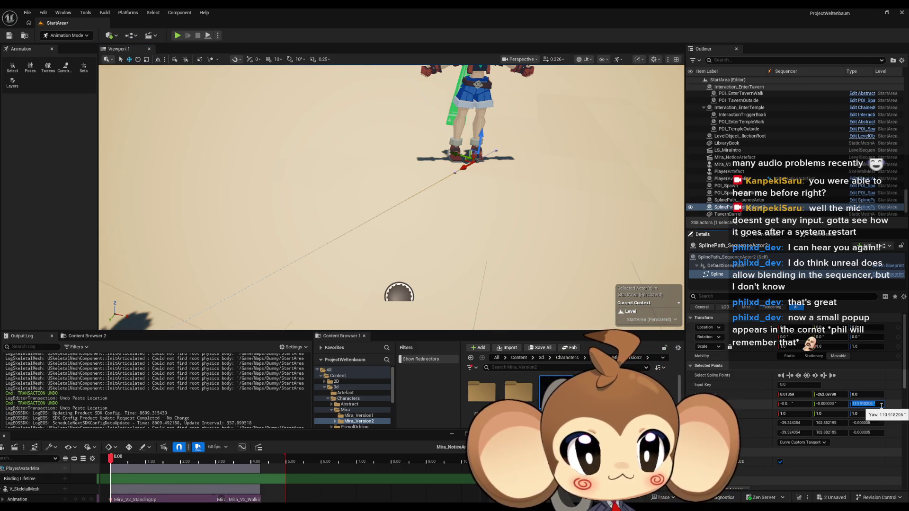
key("Return")
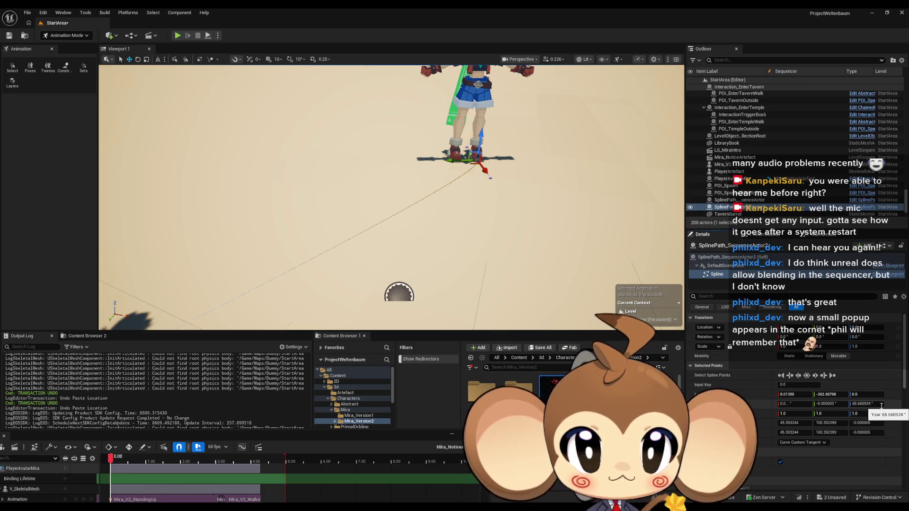
key("f")
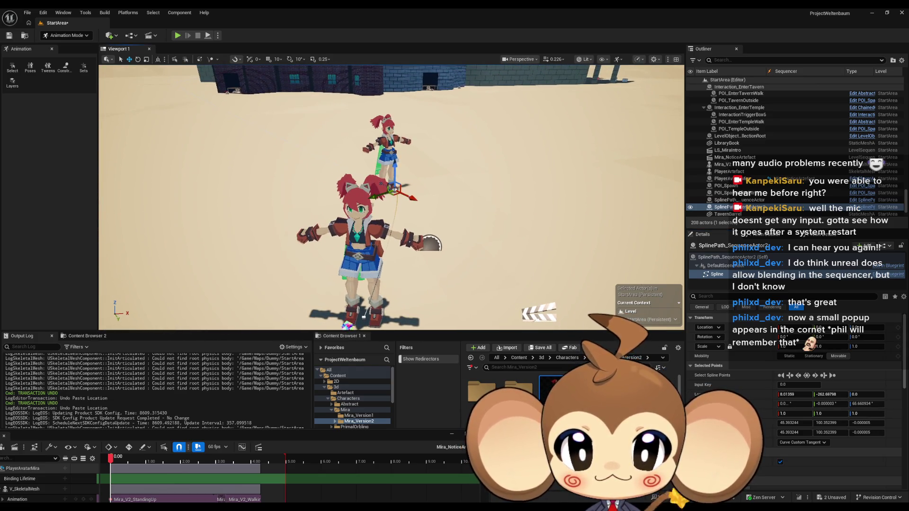
key("f")
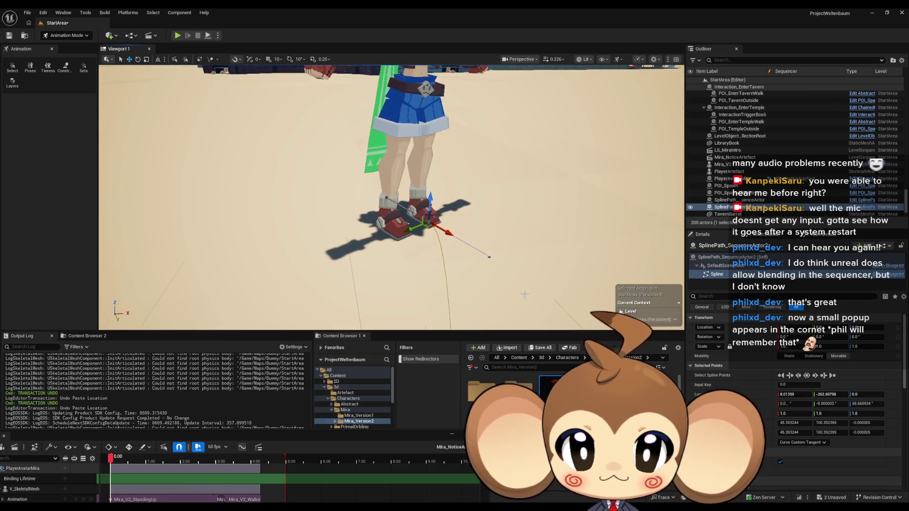
Pull the spline's far end point inward toward the character.
left_click(489, 256)
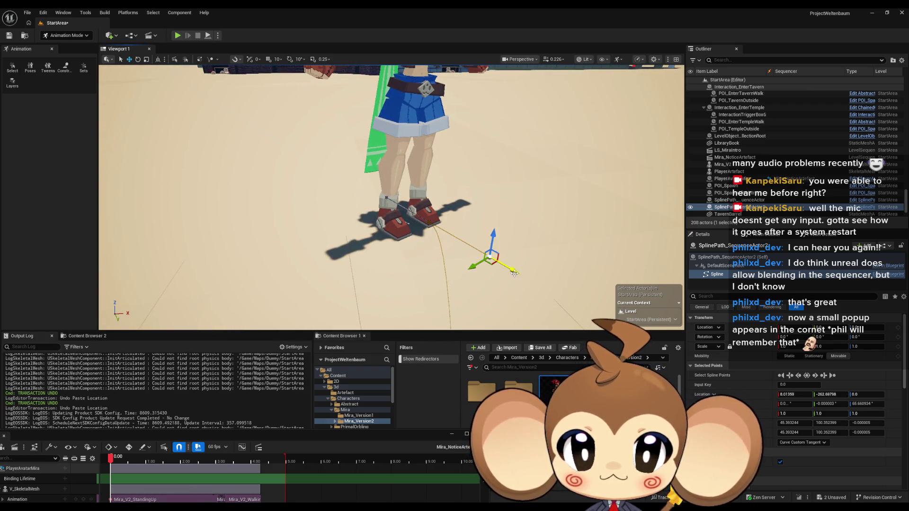
left_click_drag(515, 273, 453, 251)
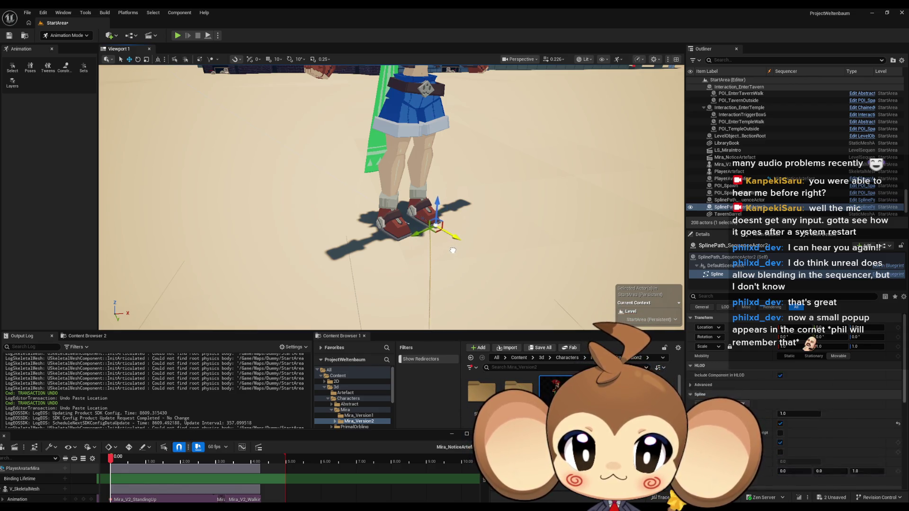
scroll(453, 251, "down", 10)
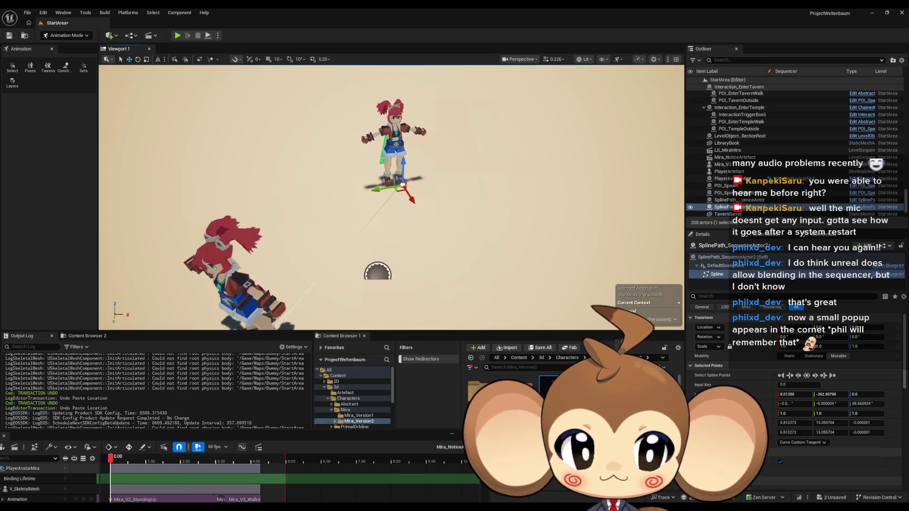
left_click_drag(374, 237, 417, 213)
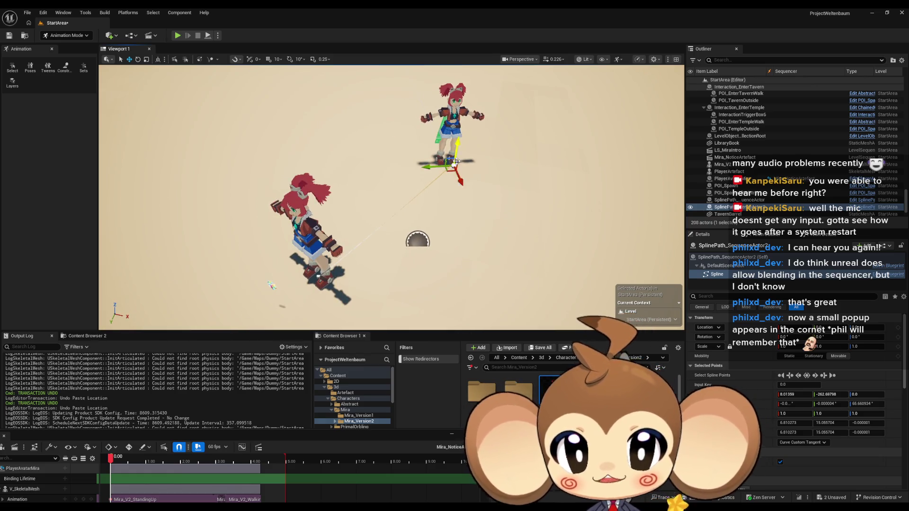
left_click_drag(335, 259, 402, 222)
scroll(403, 222, "up", 3)
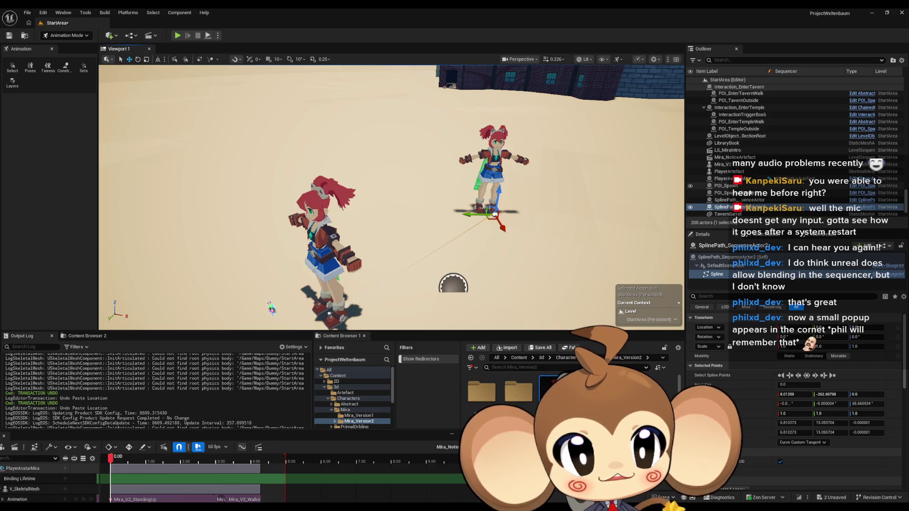
left_click(747, 208)
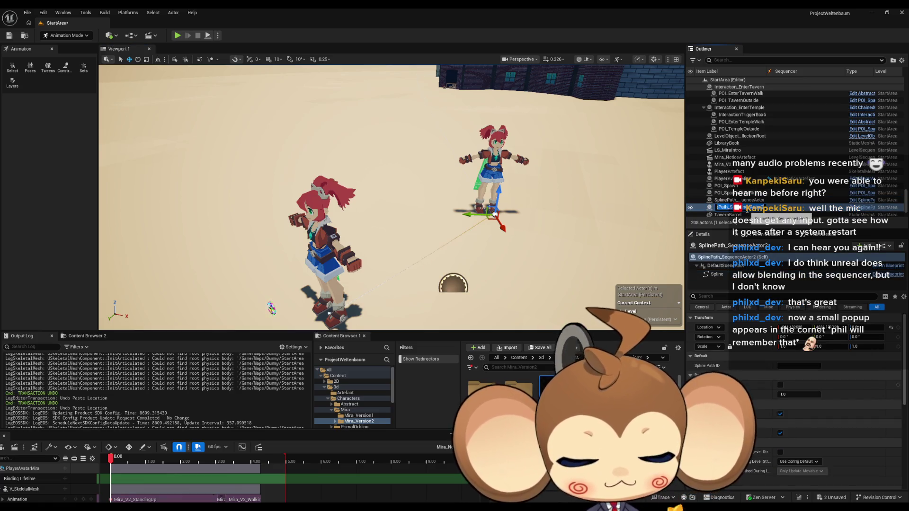
Rename the spline actors to SplinePath_MiraNotice and SplinePath_MiraTrip.
type("SplineM")
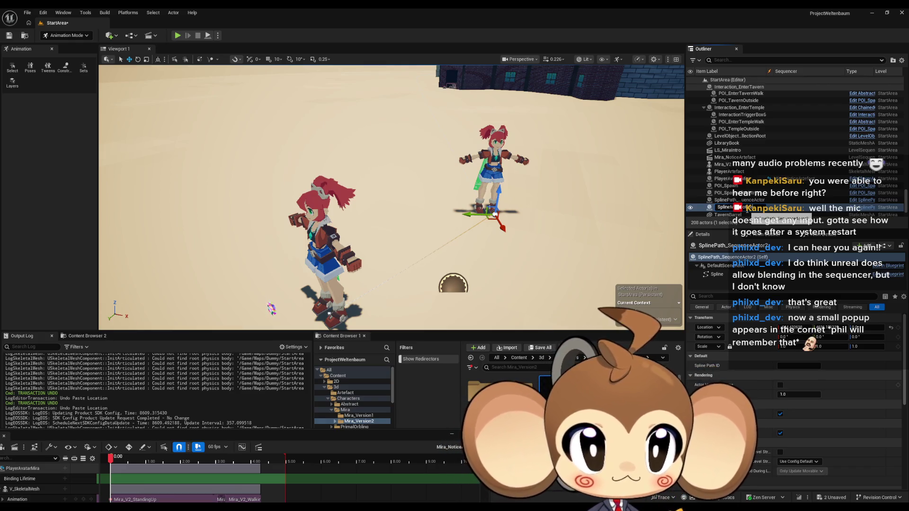
key("Return")
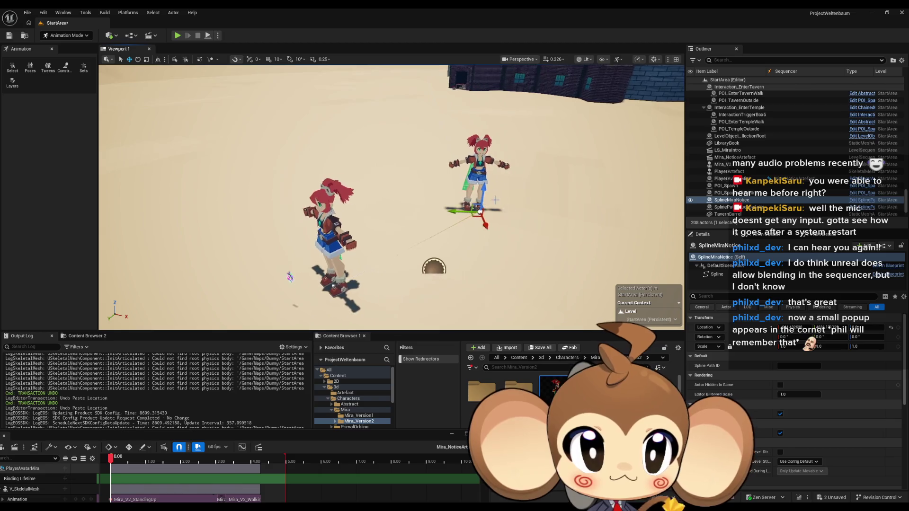
left_click(734, 199)
type("Path_")
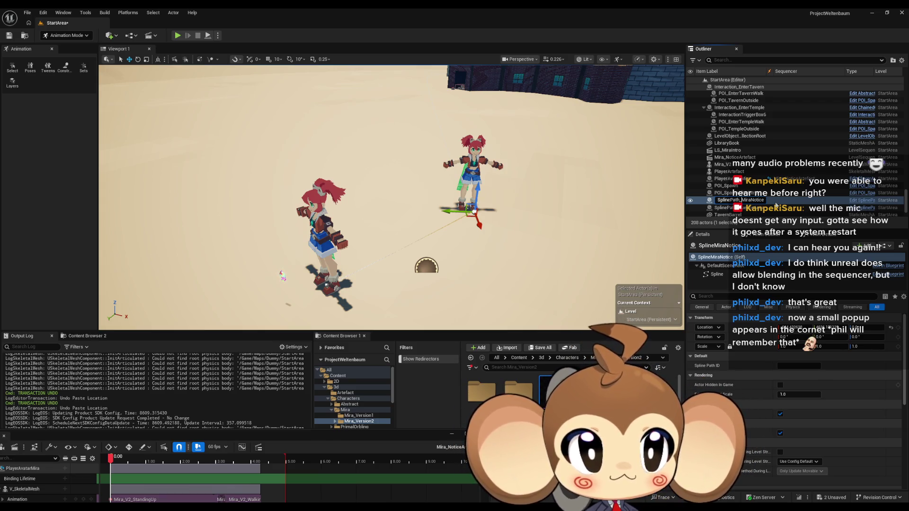
key("Return")
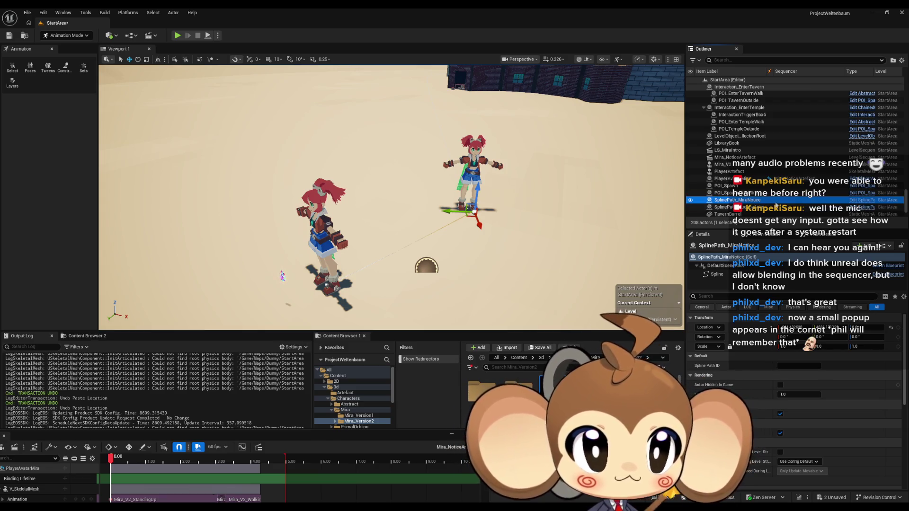
left_click(776, 207)
left_click(776, 207)
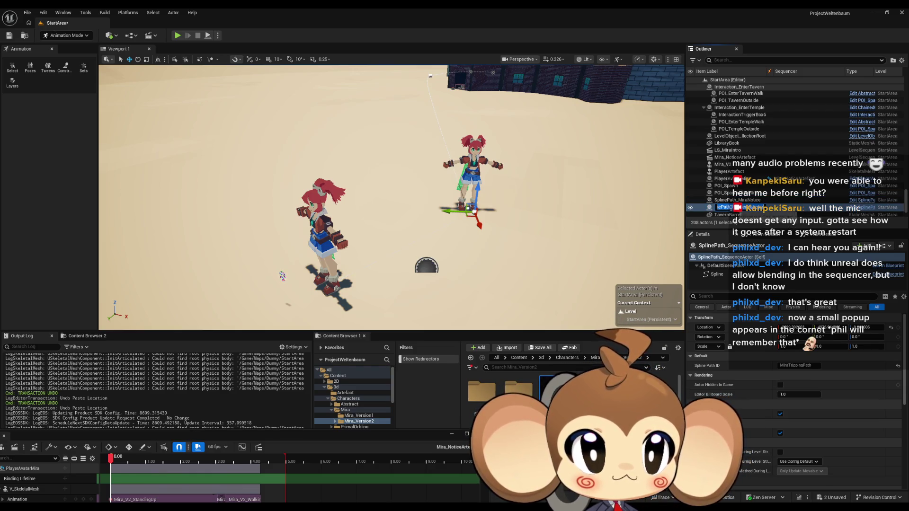
left_click(770, 206)
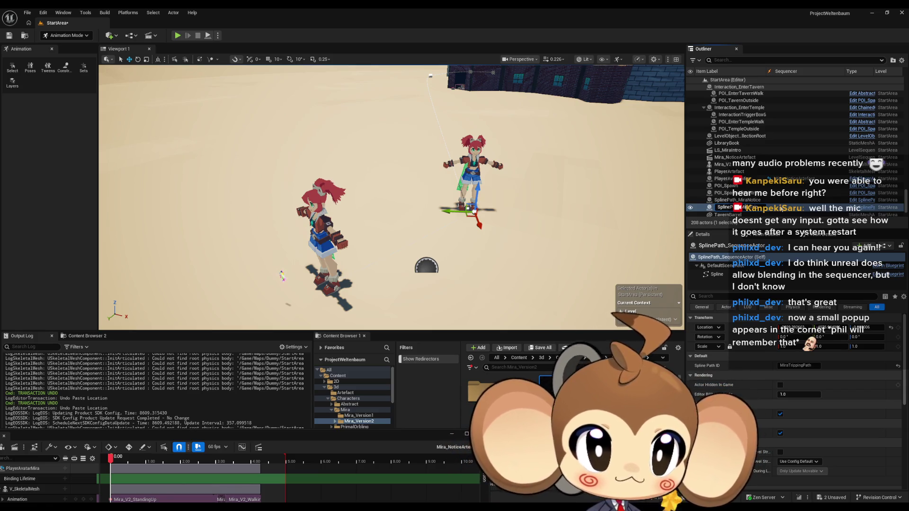
key("Return")
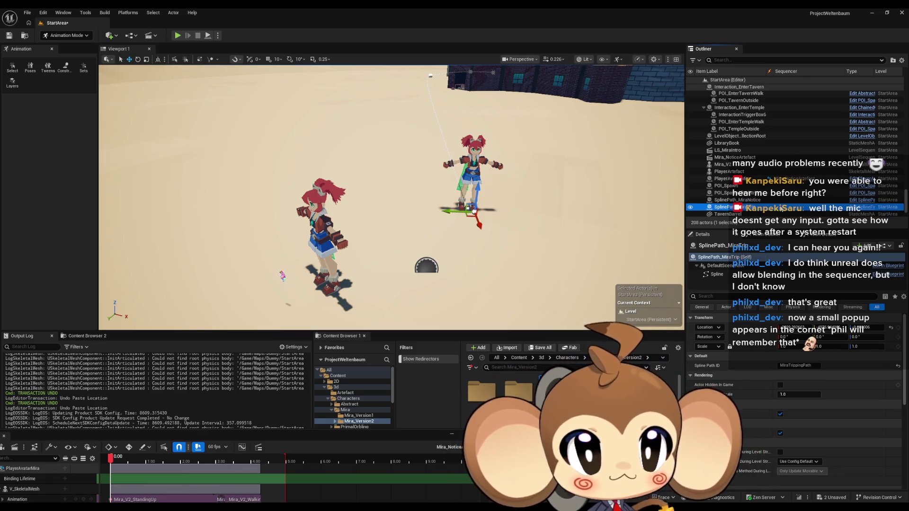
Float the Sequencer over the viewport and scrub to preview Mira moving along the spline.
scroll(478, 183, "down", 5)
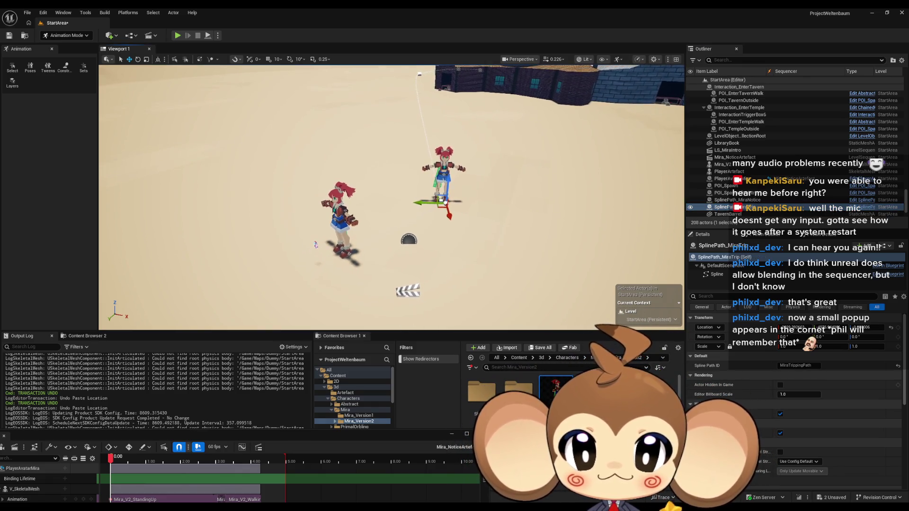
key("a")
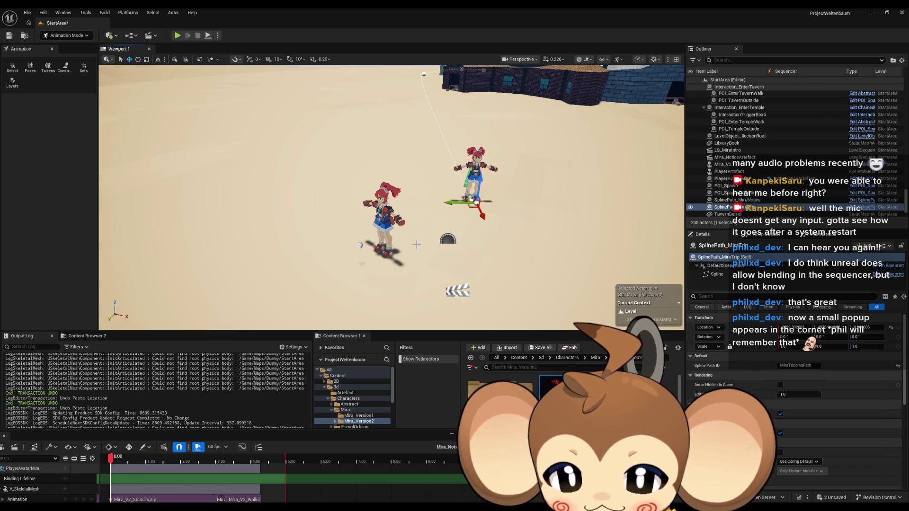
mouse_move(28, 433)
left_mouse_down()
mouse_move(449, 334)
mouse_move(416, 298)
mouse_move(425, 304)
left_mouse_up()
mouse_move(268, 305)
left_mouse_down()
mouse_move(431, 301)
mouse_move(296, 296)
mouse_move(425, 296)
mouse_move(334, 293)
mouse_move(419, 280)
mouse_move(296, 288)
mouse_move(434, 287)
left_mouse_up()
left_click(419, 347)
Adjust the Mira_V2_Walking section length, save the Mira_NoticeArtefact sequence, and close Sequencer.
mouse_move(418, 346)
left_mouse_down()
mouse_move(556, 344)
mouse_move(464, 347)
left_mouse_up()
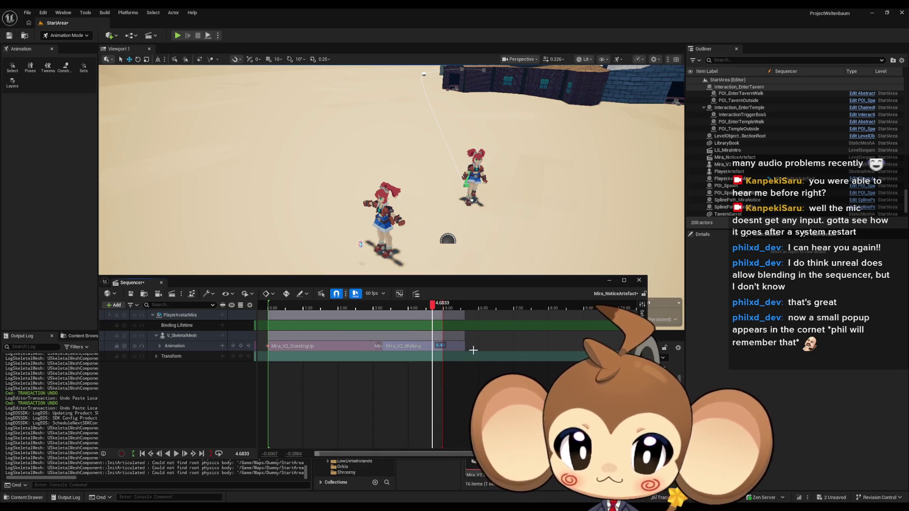
scroll(463, 346, "up", 5)
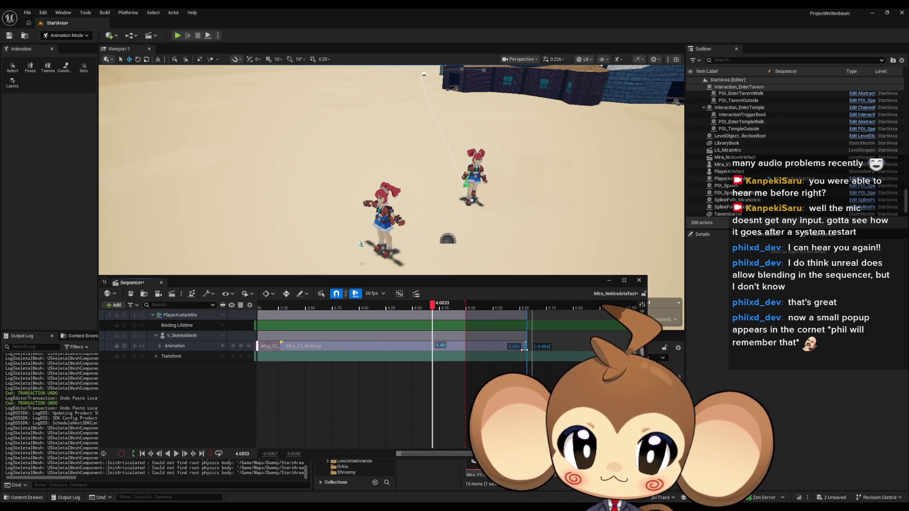
scroll(540, 345, "up", 3)
scroll(544, 344, "down", 3)
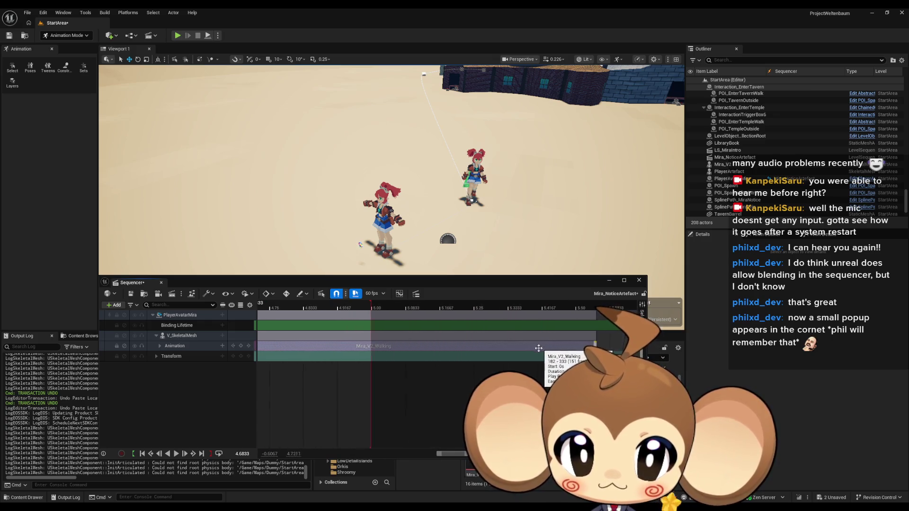
scroll(303, 346, "up", 5)
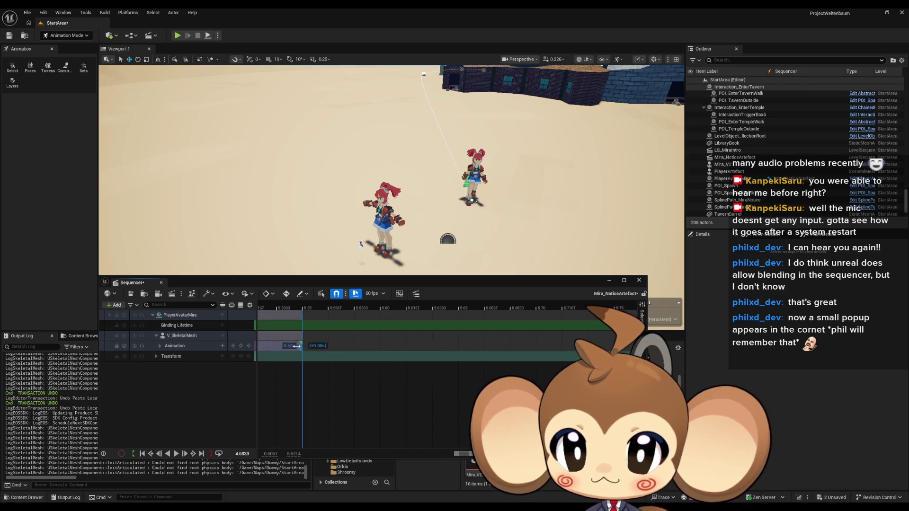
scroll(423, 348, "down", 5)
scroll(423, 347, "down", 10)
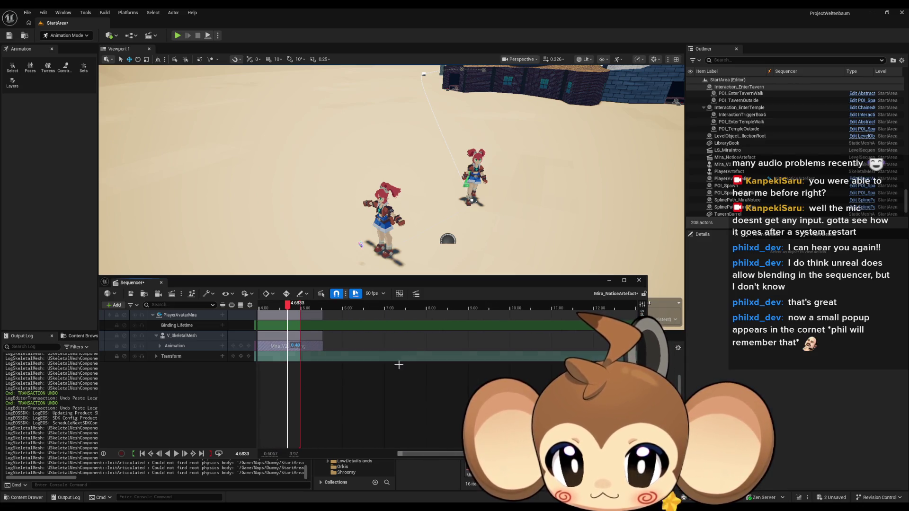
scroll(484, 374, "right", 5)
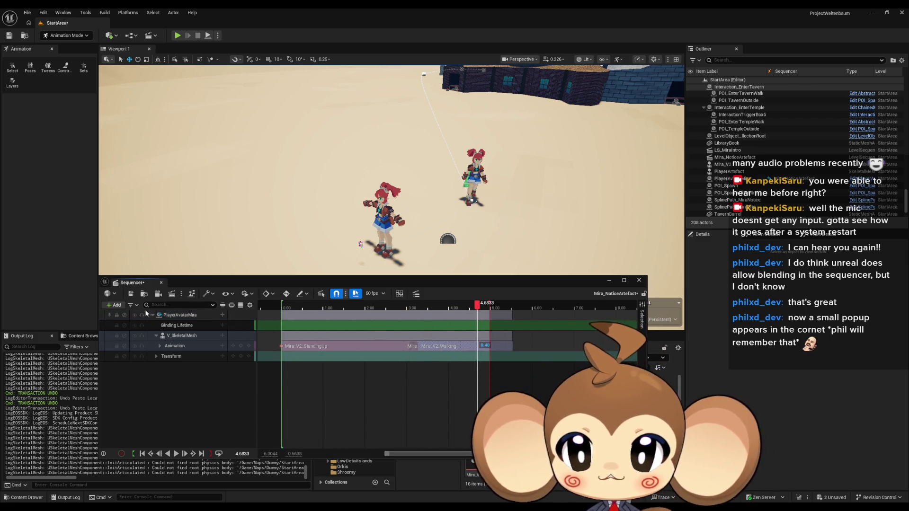
key("ctrl+s")
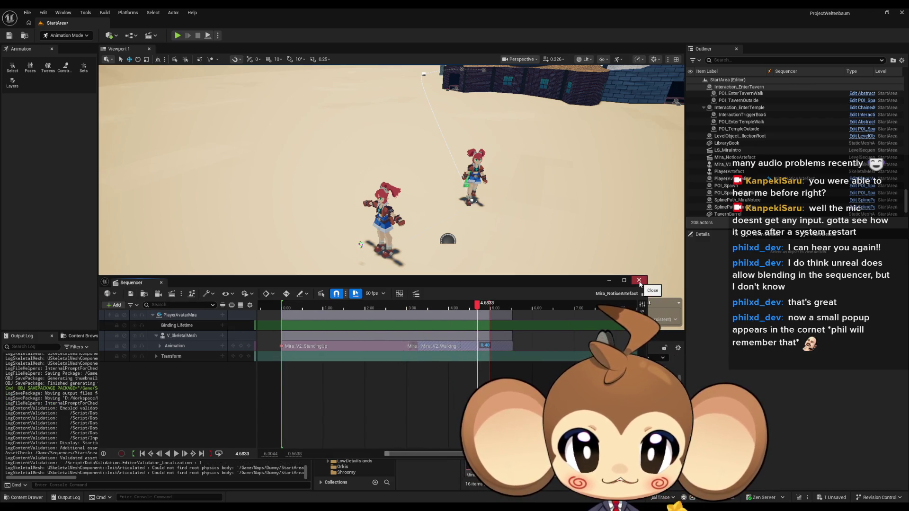
left_click(638, 282)
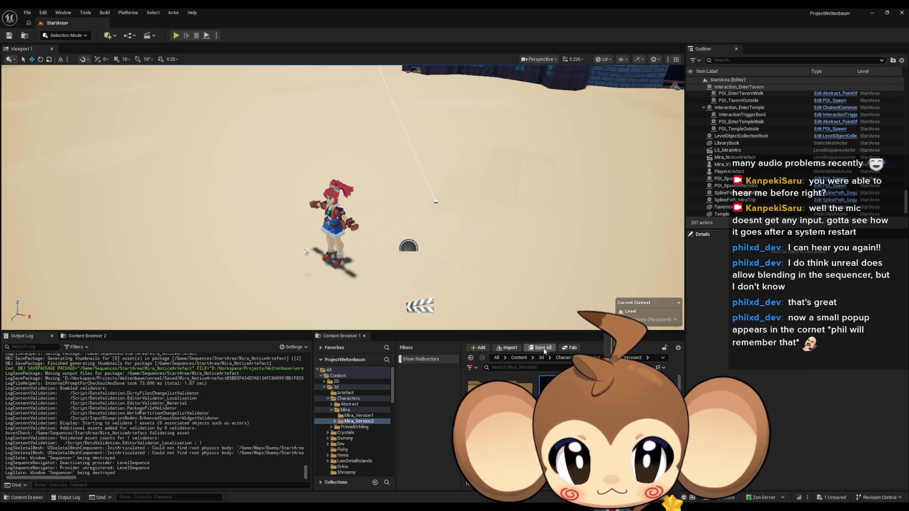
Browse to Content > Sequences > StartArea and save the notice-artefact sequence assets.
left_click(337, 375)
left_click(345, 423)
left_click(346, 435)
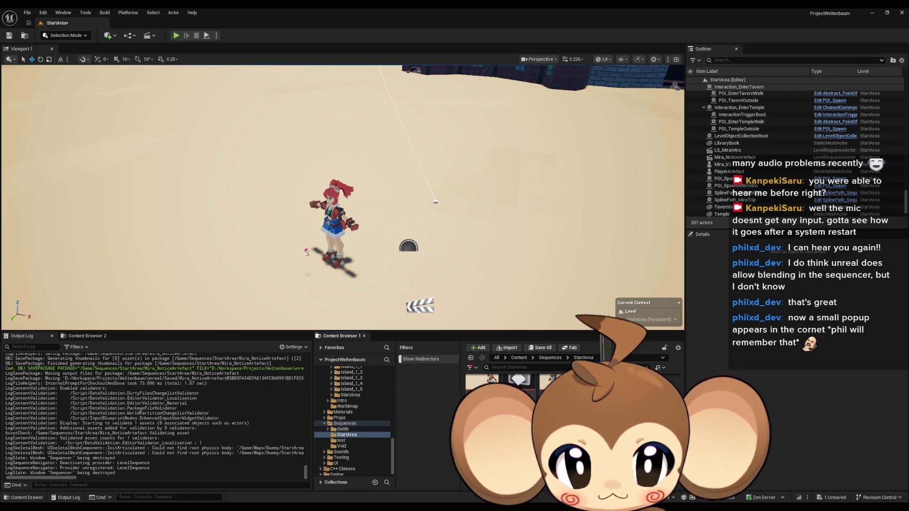
key("ctrl+s")
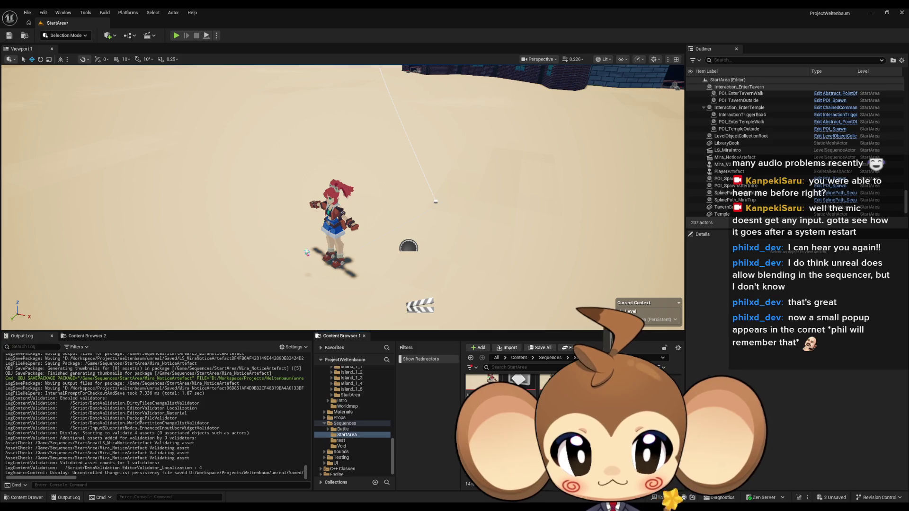
Update the StartArea folder's redirector references and delete the unreferenced redirectors.
right_click(578, 224)
left_click(631, 256)
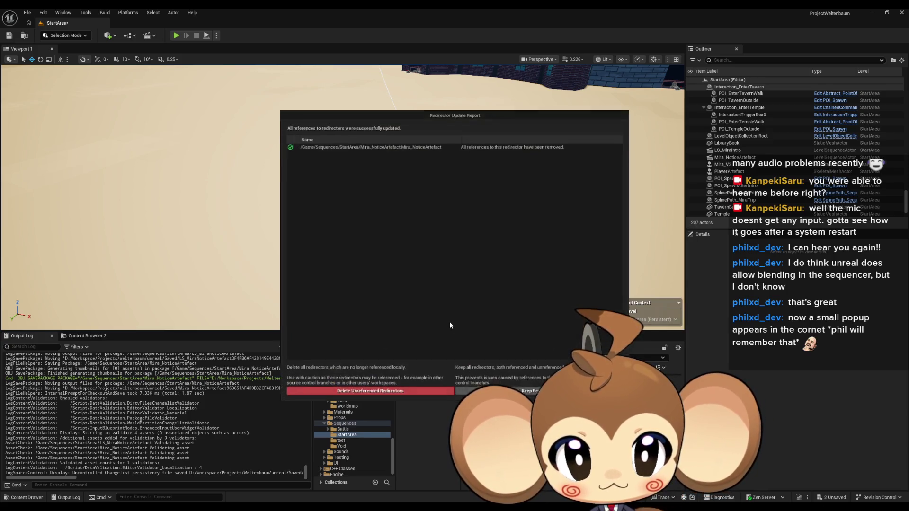
left_click(413, 389)
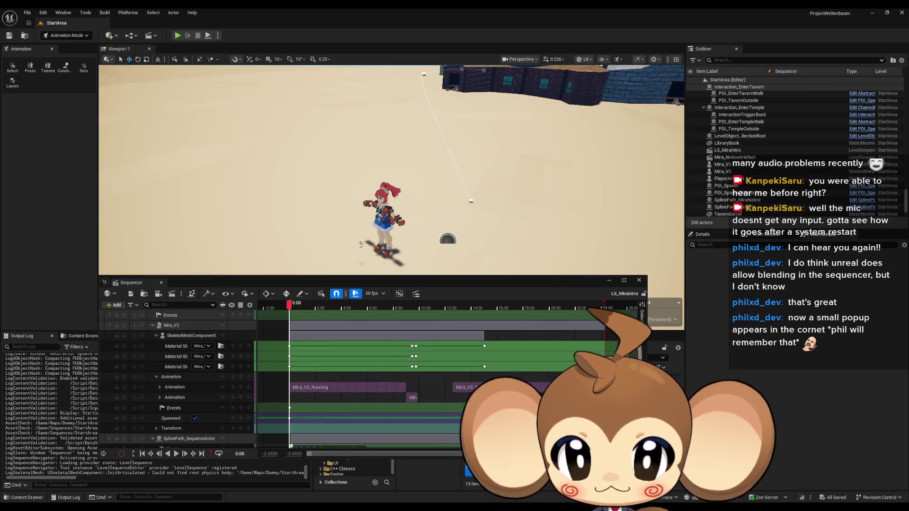
Open the events key's director blueprint, then close it again.
scroll(387, 346, "down", 1)
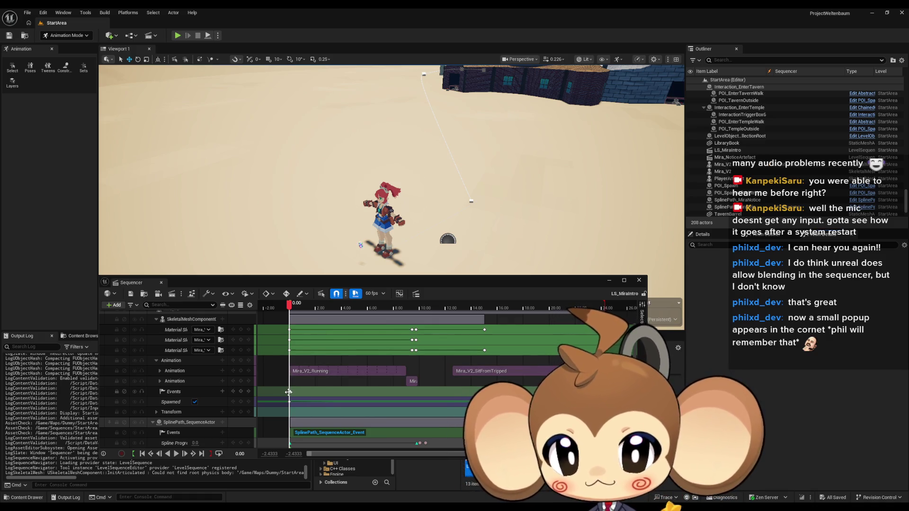
double_click(288, 391)
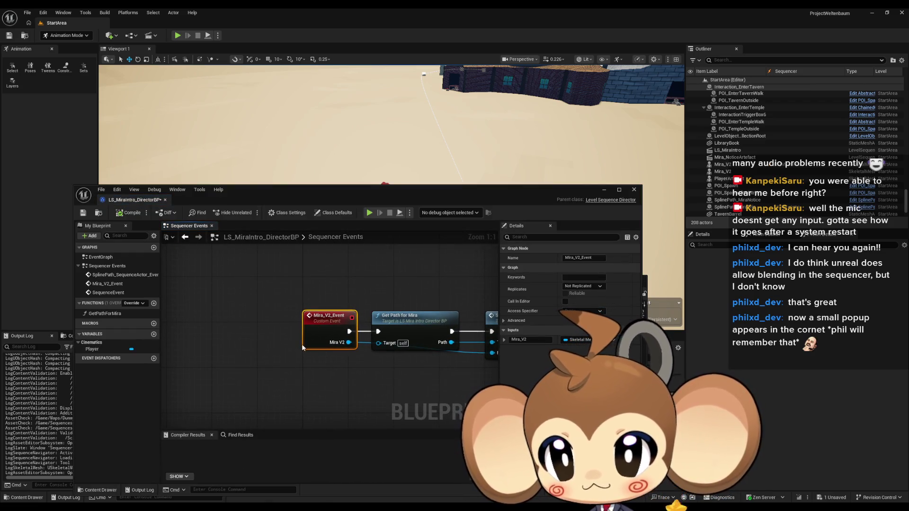
left_click(633, 190)
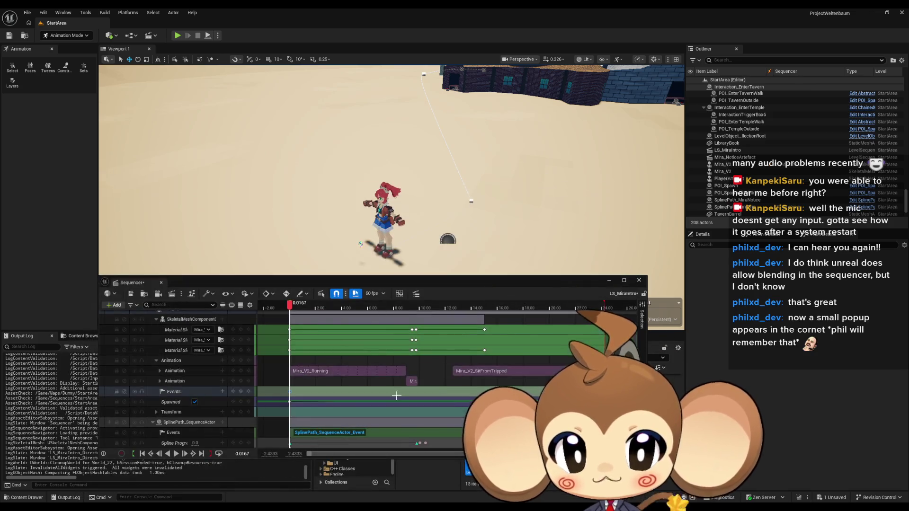
Close the LS_MiraIntro Sequencer and quit Unreal Editor, choosing Don't Save.
scroll(285, 406, "up", 15)
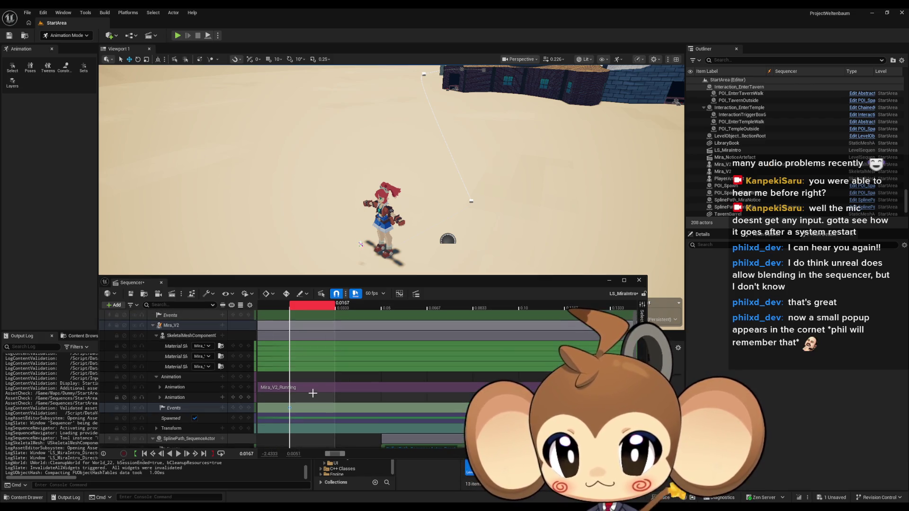
left_click(640, 283)
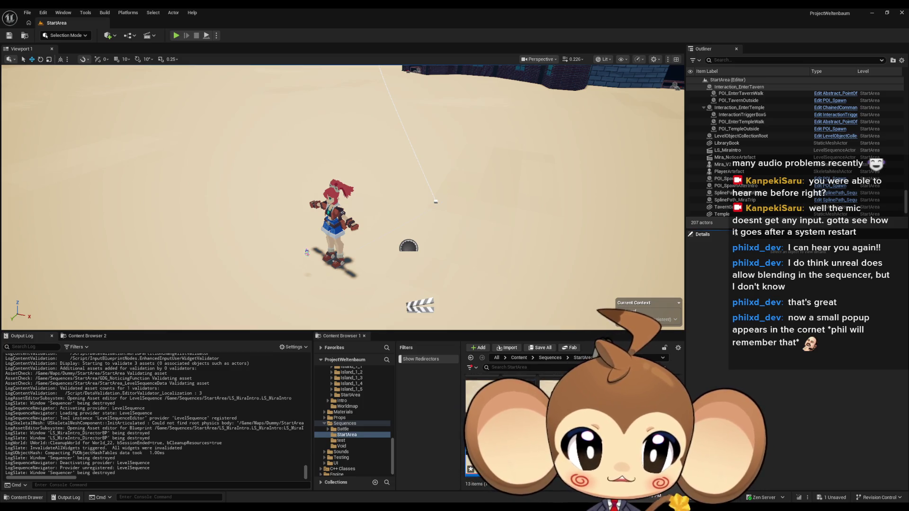
left_click(901, 15)
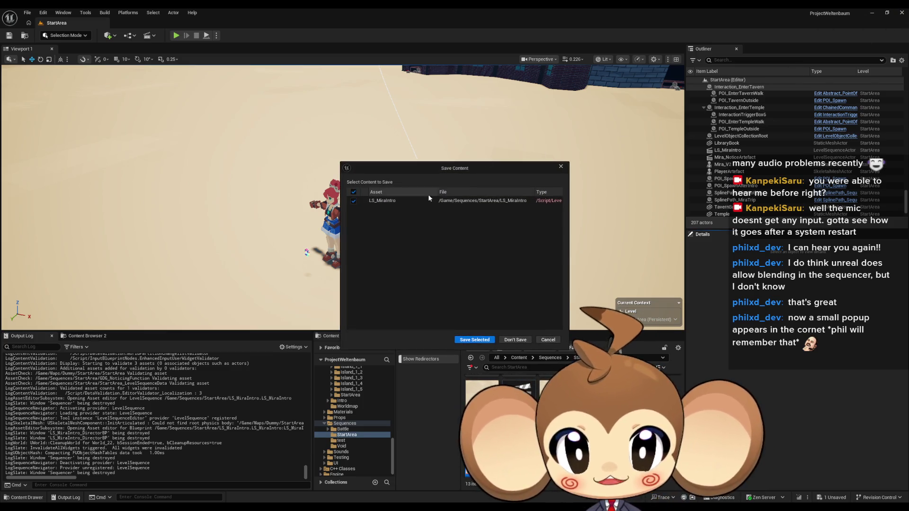
left_click(515, 339)
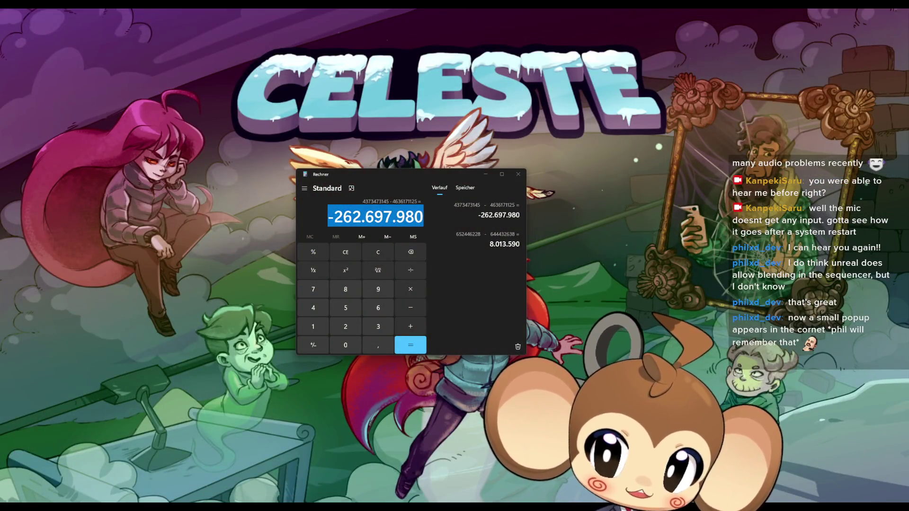
Close Windows Calculator so ProjectWeltenbaum can relaunch to its Main level.
key("alt+F4")
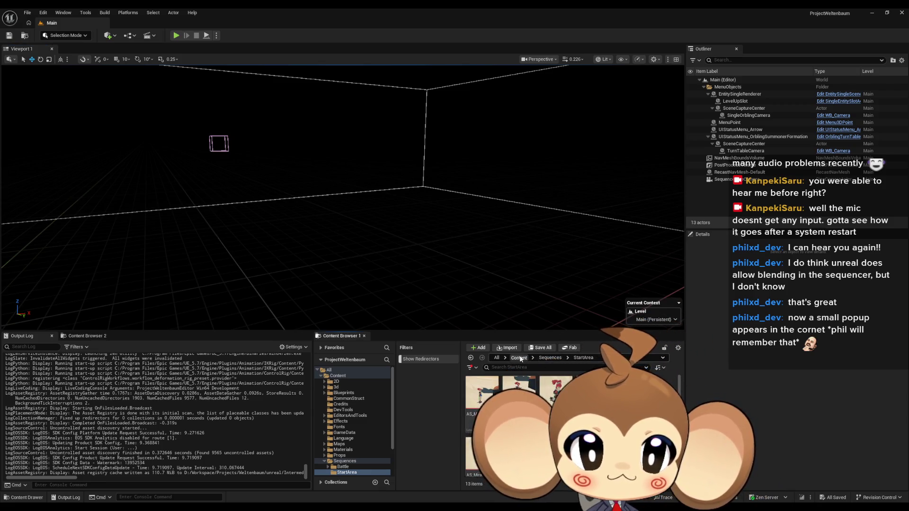
Load the StartArea level from Content > Maps > Dummy.
left_click(520, 359)
double_click(521, 426)
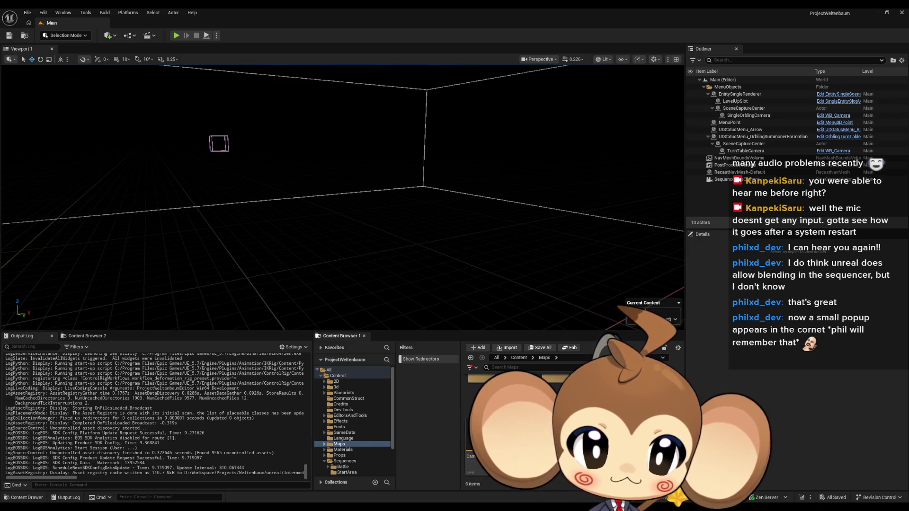
double_click(555, 383)
double_click(555, 426)
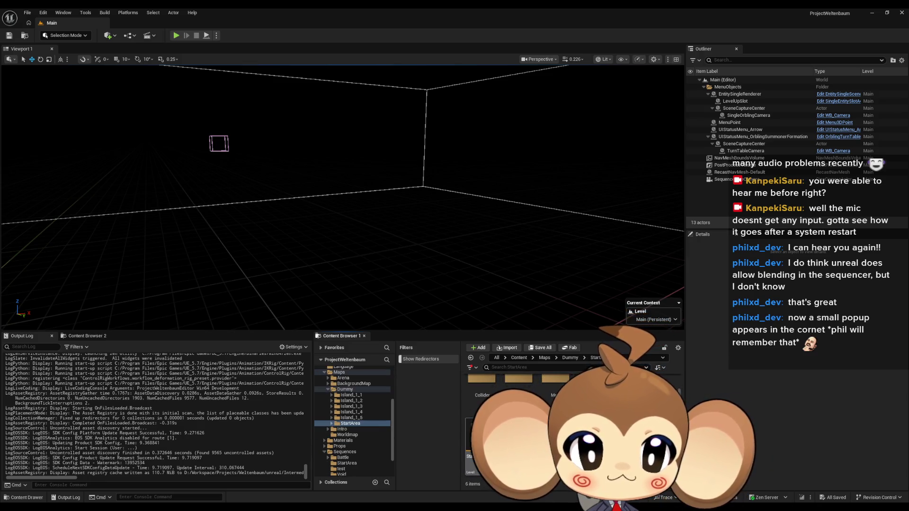
left_click(514, 359)
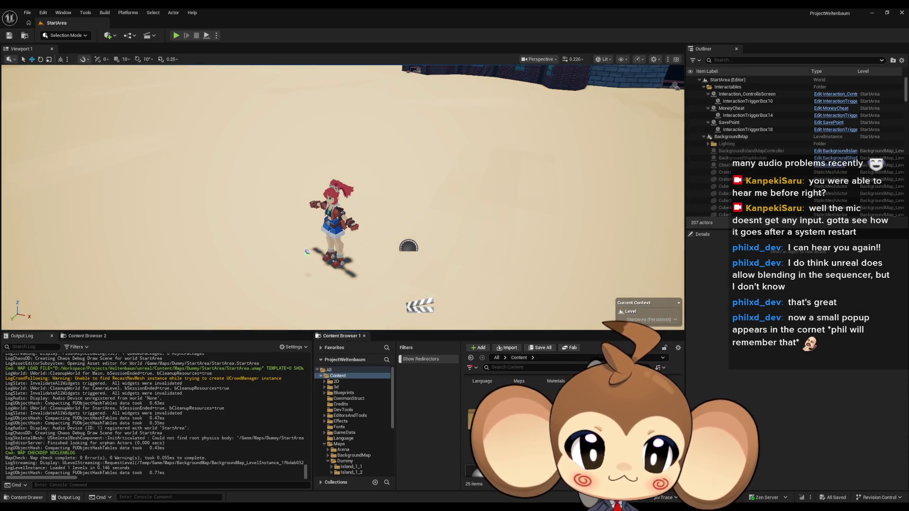
Open LS_MiraIntro from Sequences > StartArea in the Sequencer.
double_click(629, 412)
double_click(518, 390)
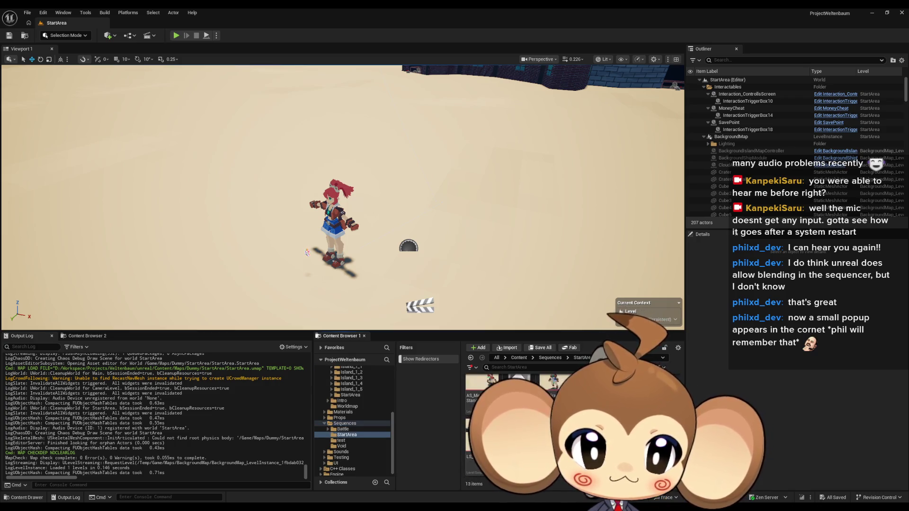
double_click(473, 436)
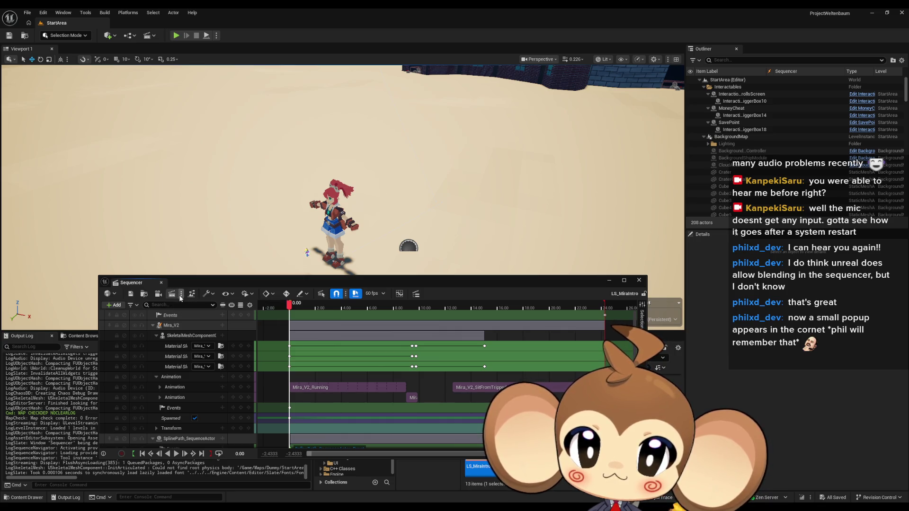
Open LS_MiraIntro's director blueprint and inspect its SplinePath, Mira_V2_Event and spawn nodes.
left_click(198, 295)
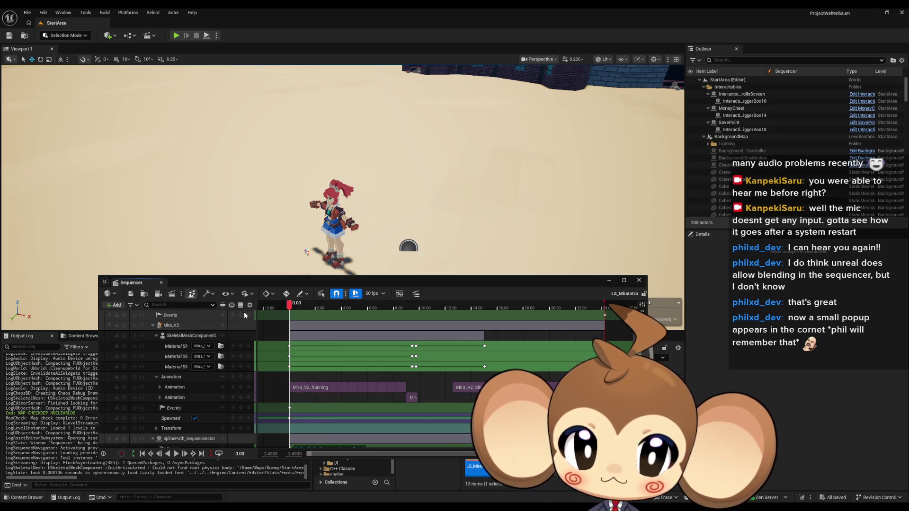
scroll(365, 288, "down", 10)
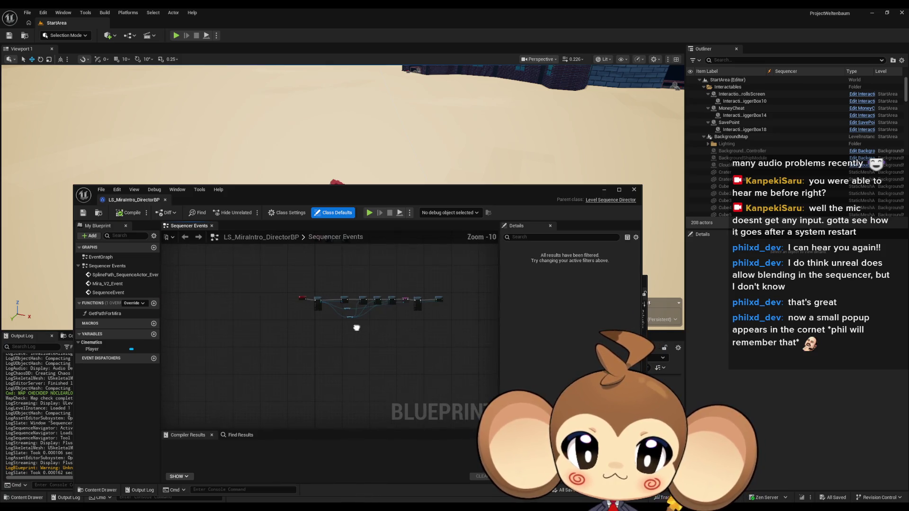
scroll(315, 292, "up", 9)
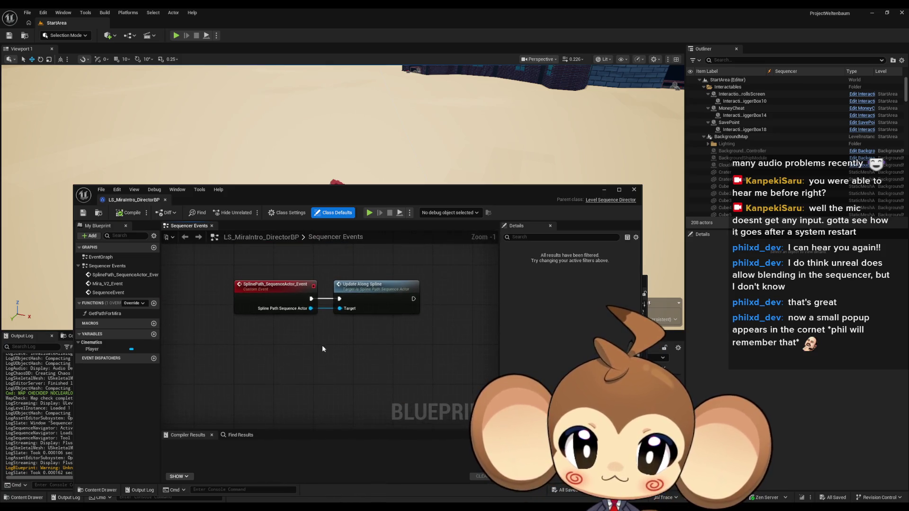
mouse_move(310, 332)
left_mouse_down()
mouse_move(388, 263)
mouse_move(386, 272)
left_mouse_up()
mouse_move(368, 365)
left_mouse_down()
mouse_move(358, 396)
mouse_move(336, 292)
mouse_move(245, 273)
left_mouse_up()
left_click_drag(299, 352, 306, 290)
left_click_drag(340, 338, 339, 338)
left_click(416, 331)
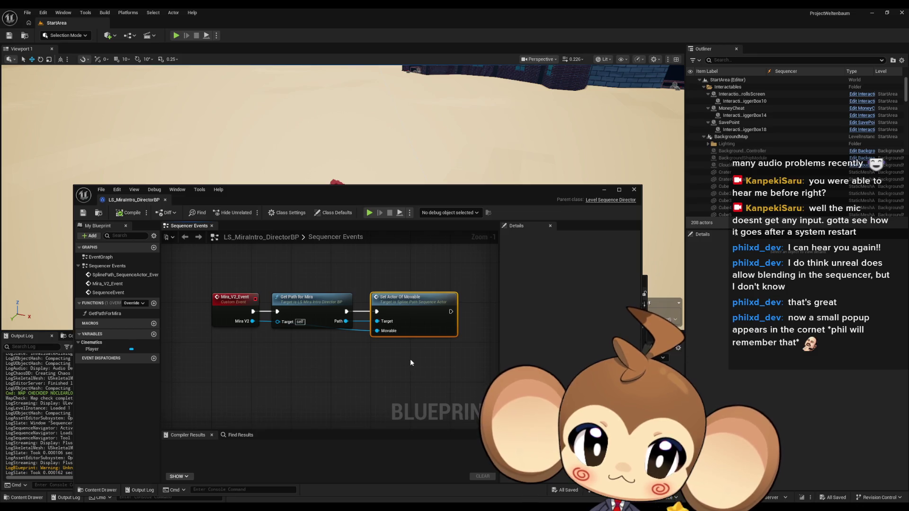
scroll(373, 360, "down", 4)
scroll(278, 294, "up", 6)
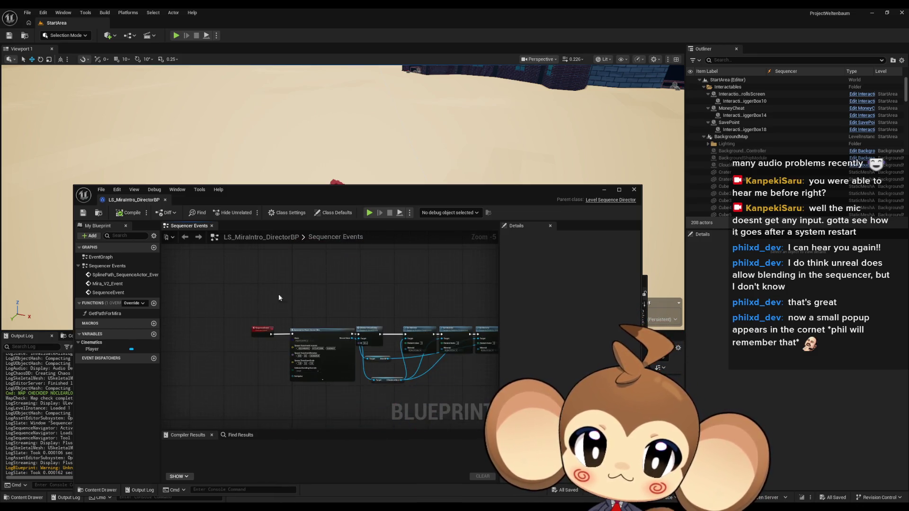
left_click_drag(319, 381, 319, 382)
left_click(330, 313)
Zoom out to frame both event node groups, move the blueprint window up-left, and close Sequencer.
scroll(272, 334, "down", 3)
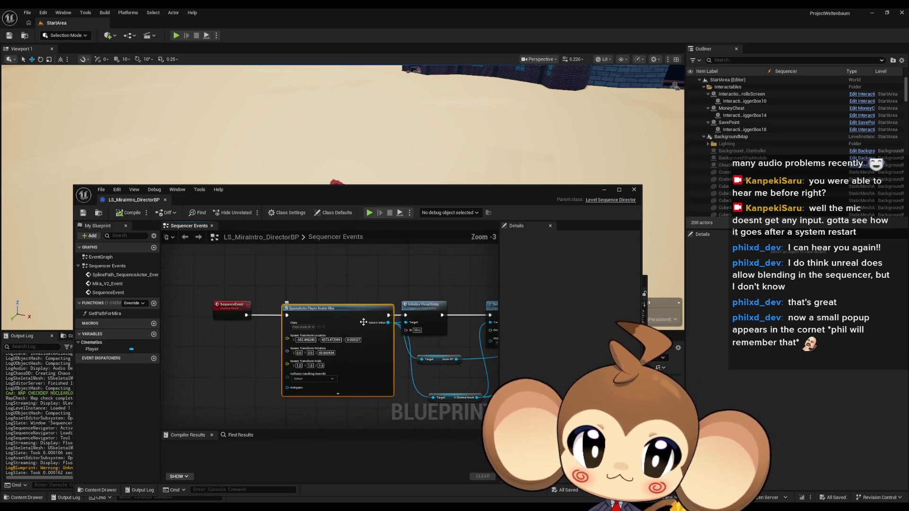
left_click_drag(291, 272, 203, 260)
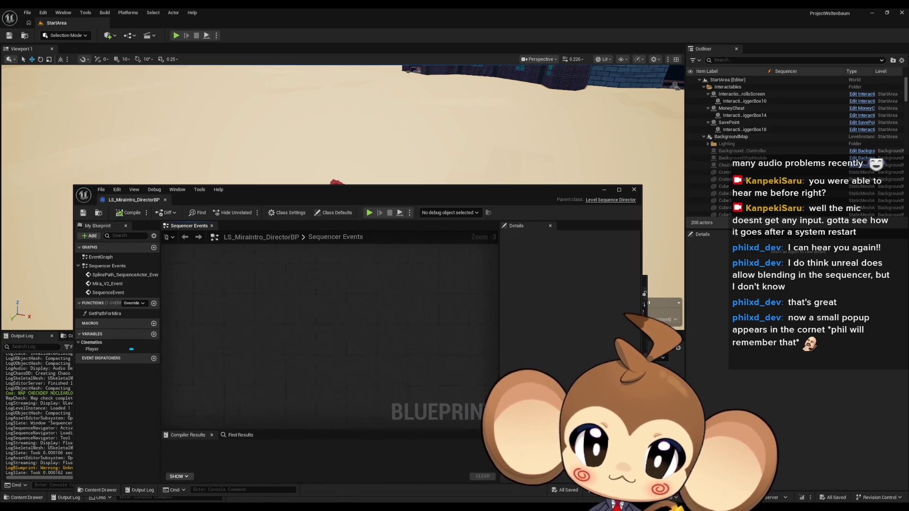
scroll(314, 379, "down", 4)
scroll(343, 358, "up", 4)
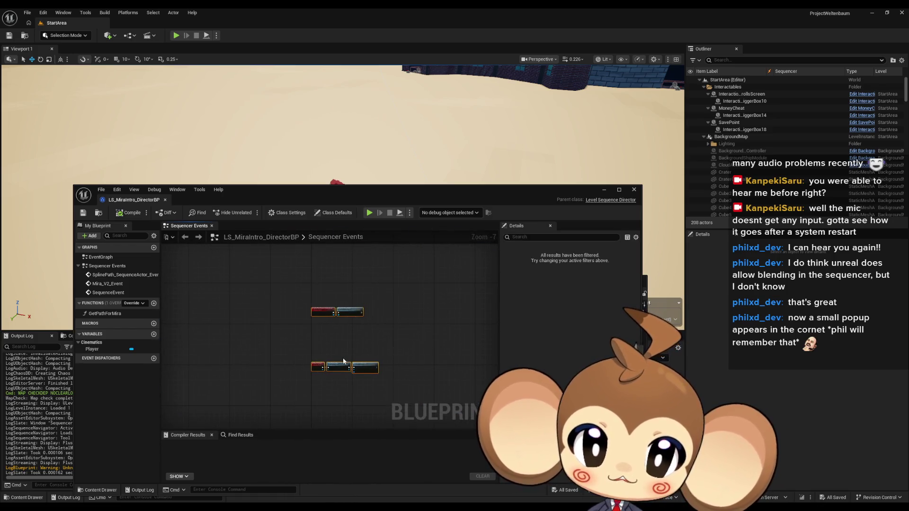
scroll(319, 336, "down", 1)
mouse_move(319, 337)
left_mouse_down()
mouse_move(284, 339)
mouse_move(276, 361)
left_mouse_up()
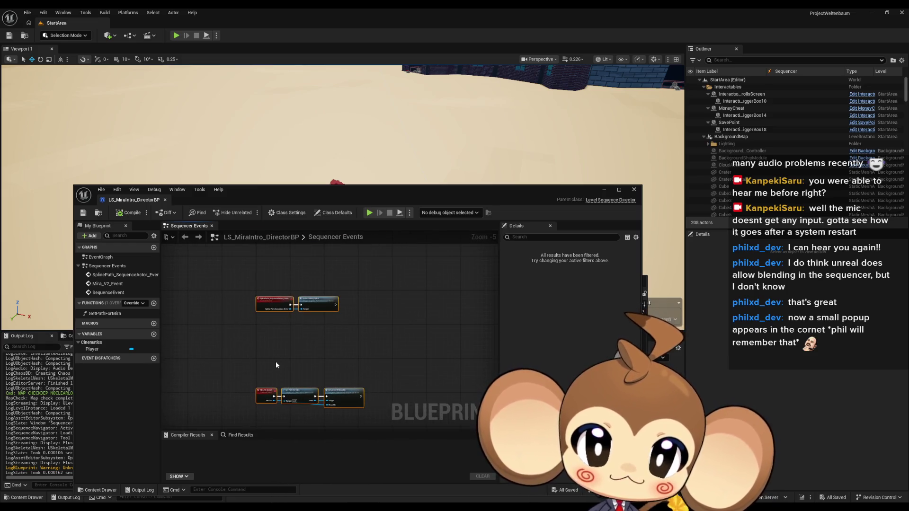
scroll(287, 388, "up", 3)
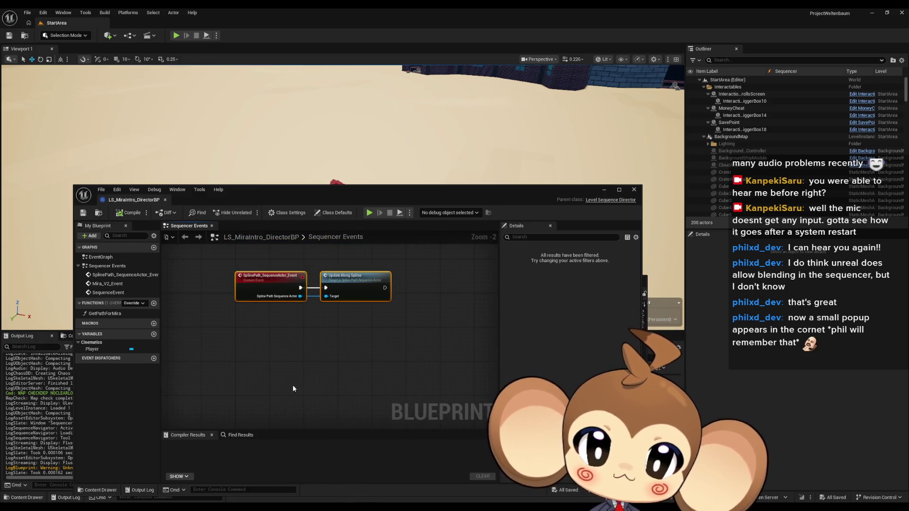
scroll(278, 380, "down", 2)
left_click_drag(288, 384, 289, 342)
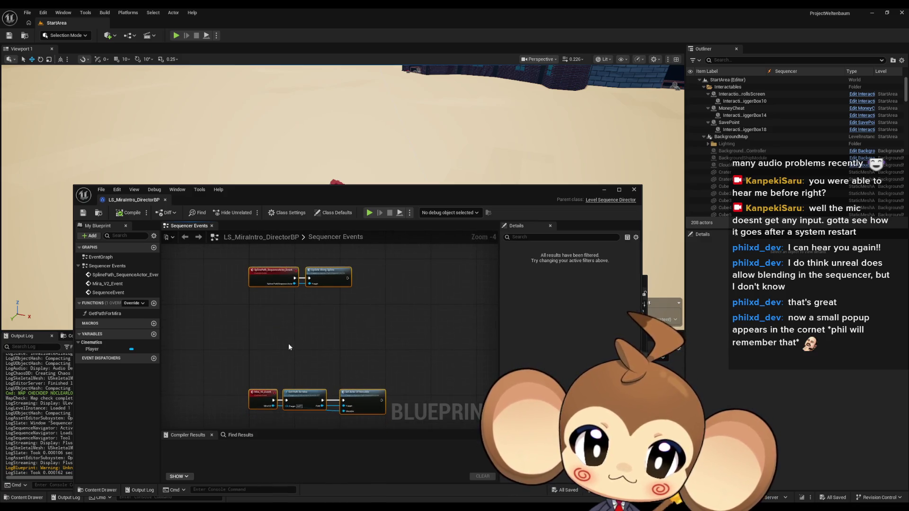
mouse_move(223, 203)
left_mouse_down()
mouse_move(215, 129)
mouse_move(102, 70)
mouse_move(69, 82)
left_mouse_up()
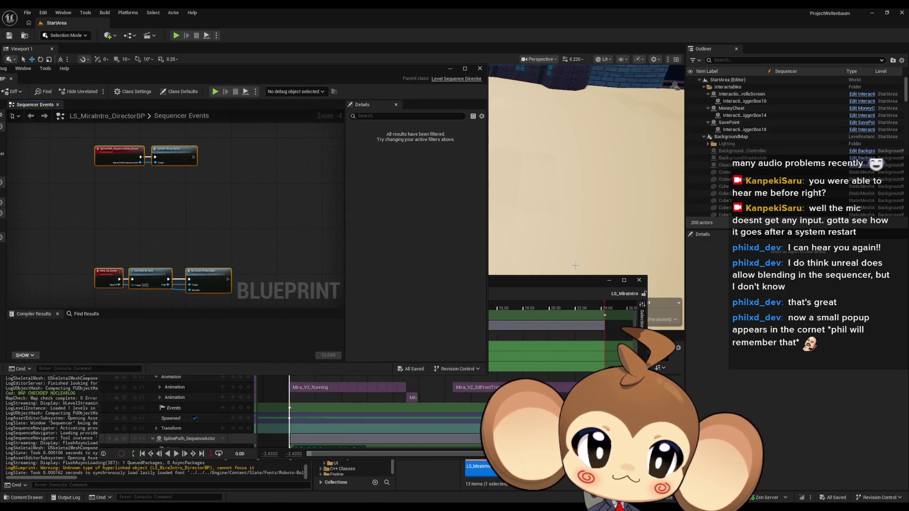
left_click(642, 282)
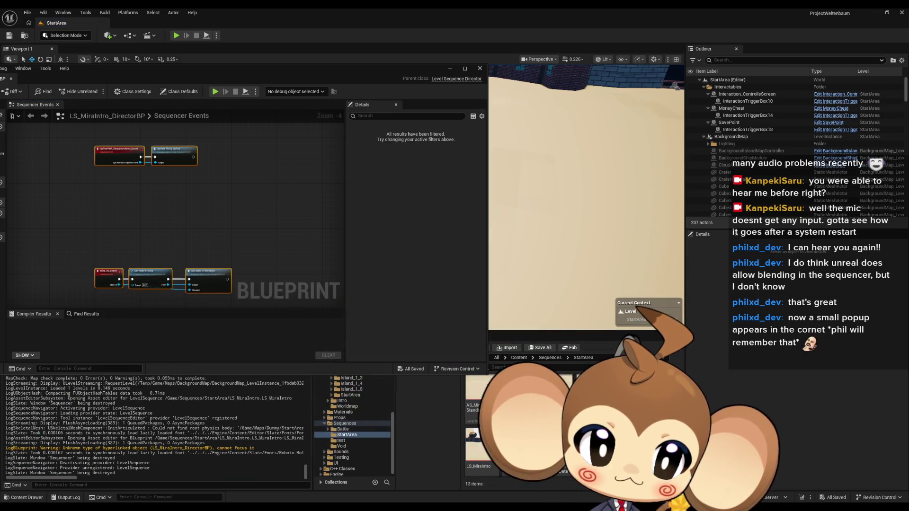
Open LS_MiraNoticeArtefact in Sequencer, then close it again.
double_click(495, 383)
mouse_move(432, 283)
left_mouse_down()
mouse_move(471, 322)
mouse_move(431, 268)
left_mouse_up()
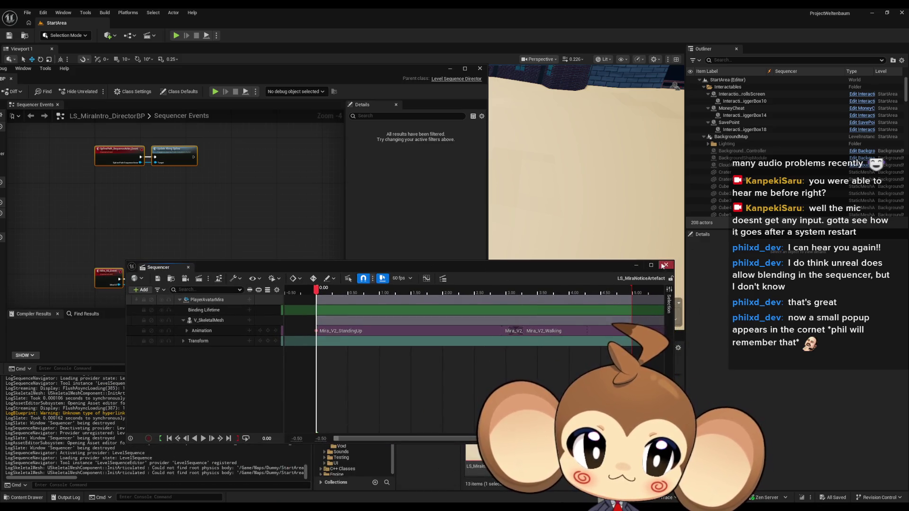
left_click(664, 265)
Reopen LS_MiraIntro, enlarge its track area, and collapse Mira_V2's Animation and SkeletalMeshComponent0 tracks.
double_click(476, 450)
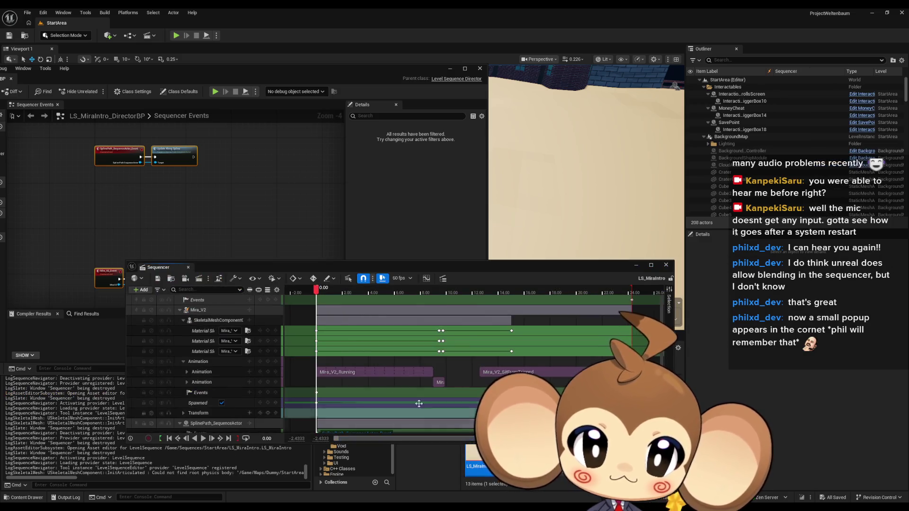
scroll(194, 365, "down", 1)
left_click(183, 350)
scroll(183, 352, "up", 1)
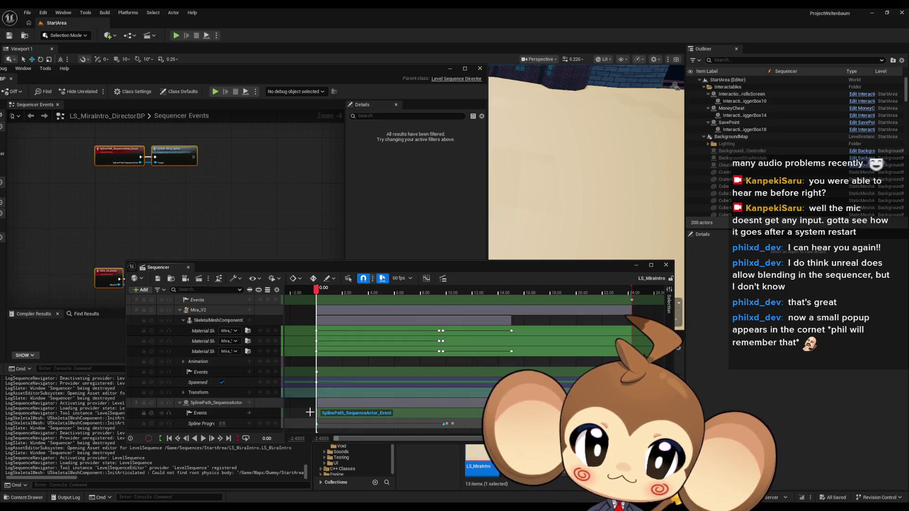
left_click_drag(337, 268, 337, 247)
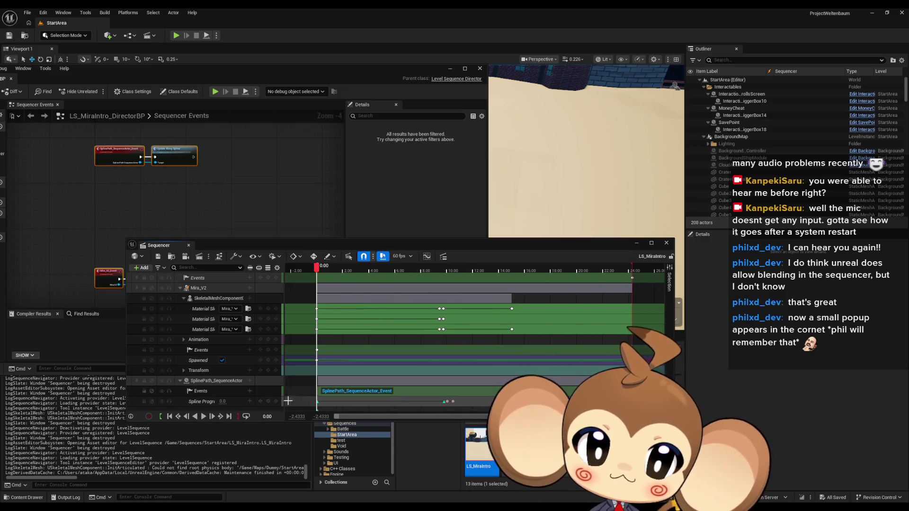
left_click_drag(292, 421, 289, 439)
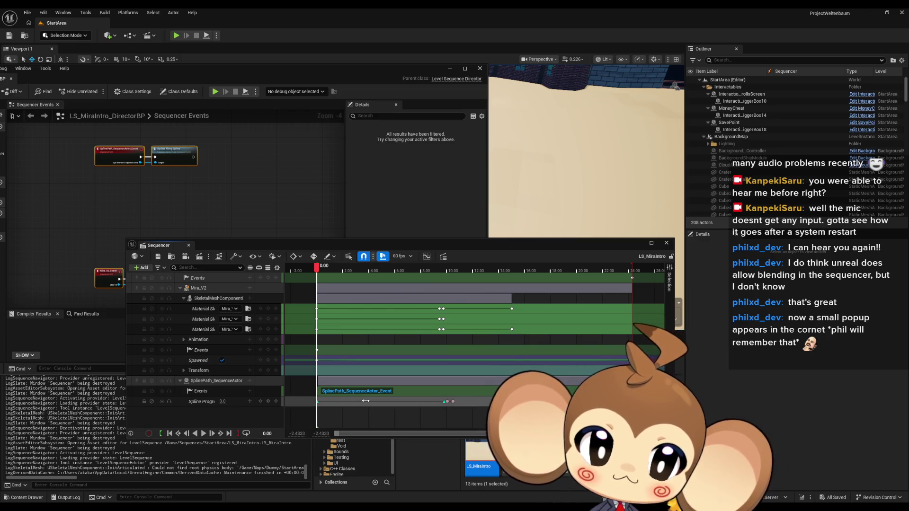
scroll(364, 405, "right", 3)
scroll(363, 407, "left", 5)
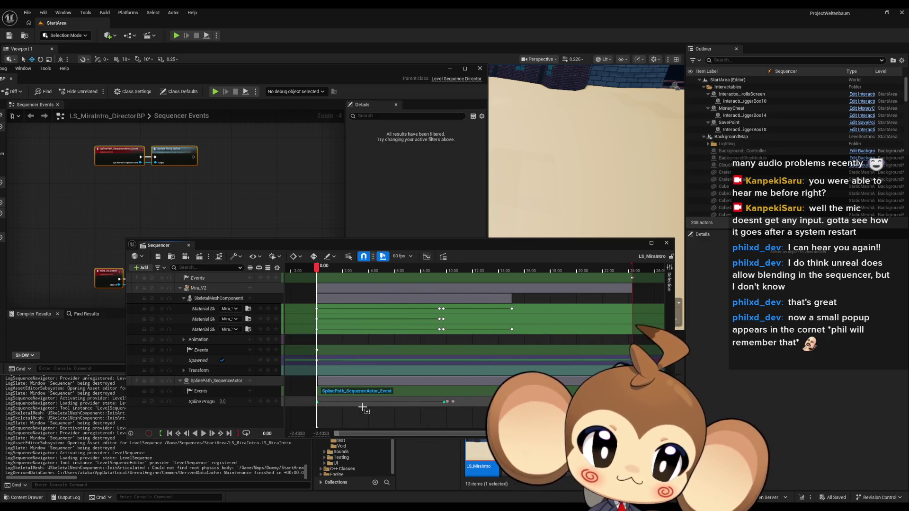
scroll(362, 406, "left", 2)
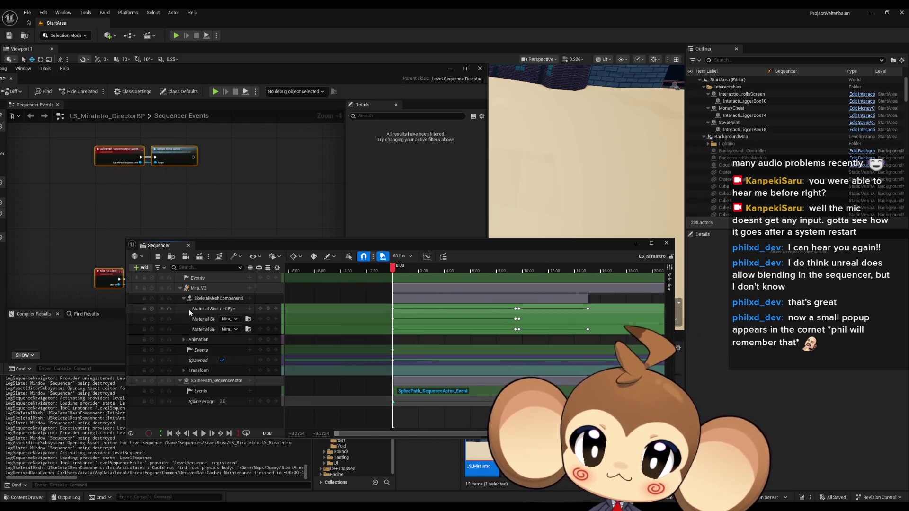
left_click(183, 299)
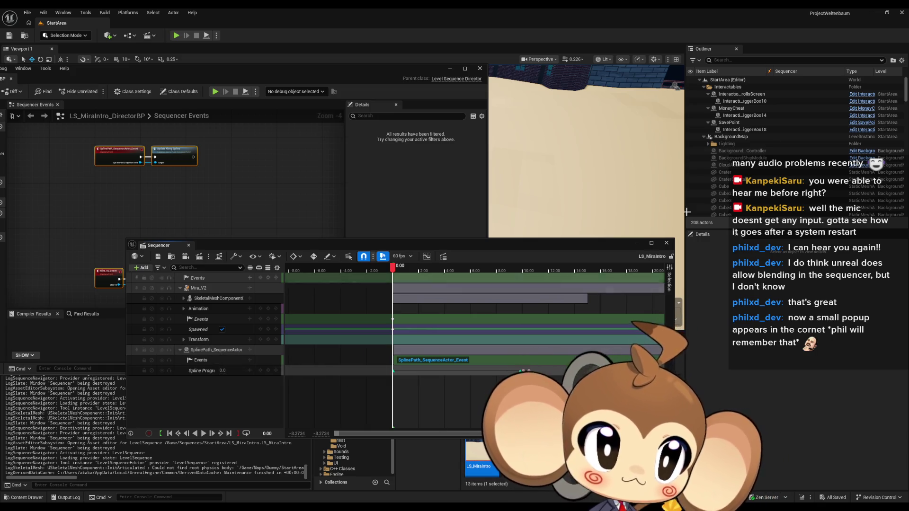
scroll(767, 156, "down", 10)
scroll(767, 157, "down", 20)
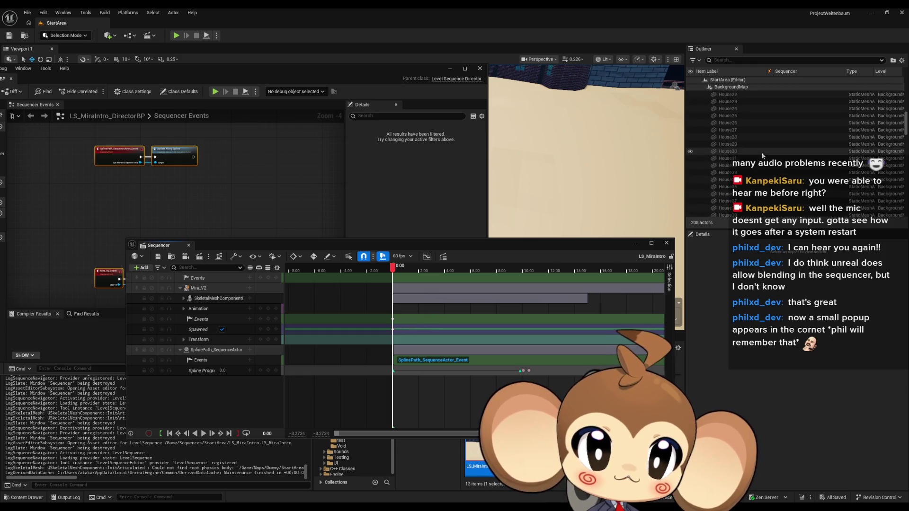
Select SplinePath_MiraNotice in the Outliner and close the LS_MiraIntro Sequencer.
scroll(775, 164, "down", 20)
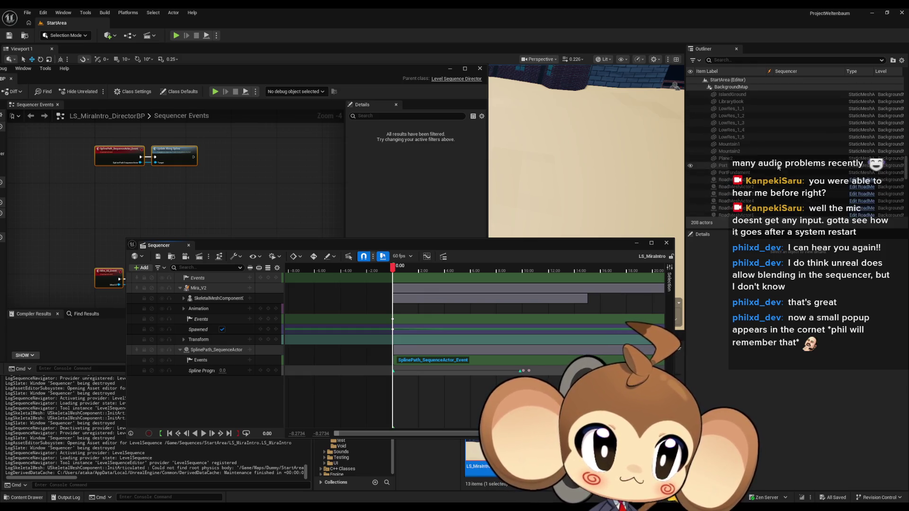
scroll(783, 169, "down", 5)
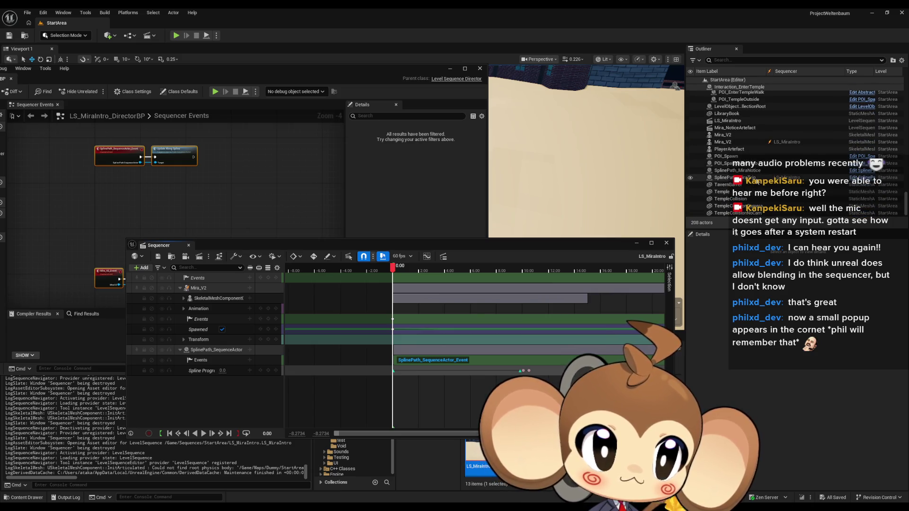
left_click(738, 170)
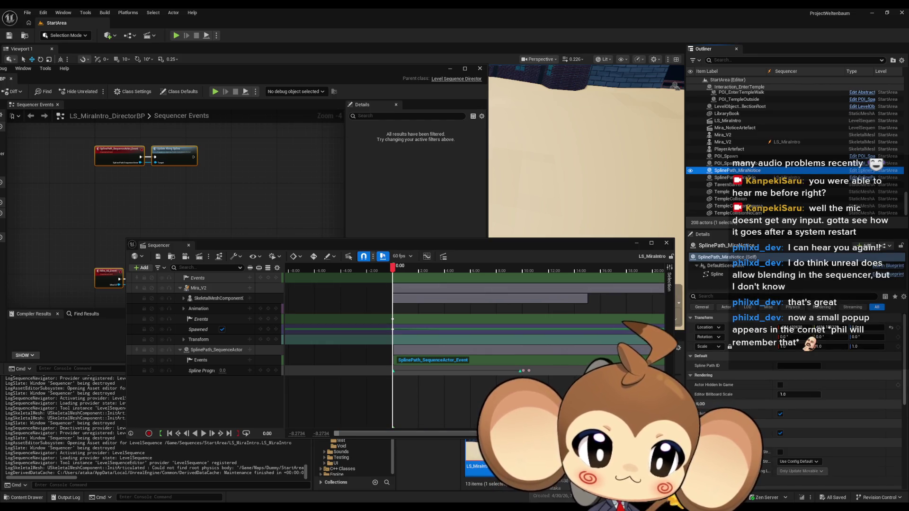
left_click(666, 242)
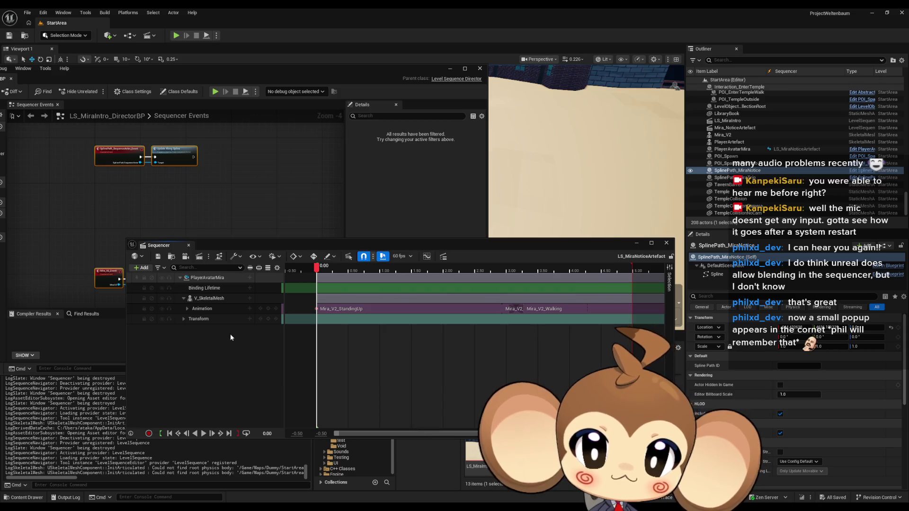
Add SplinePath_MiraNotice as an actor track in LS_MiraNoticeArtefact.
left_click(141, 268)
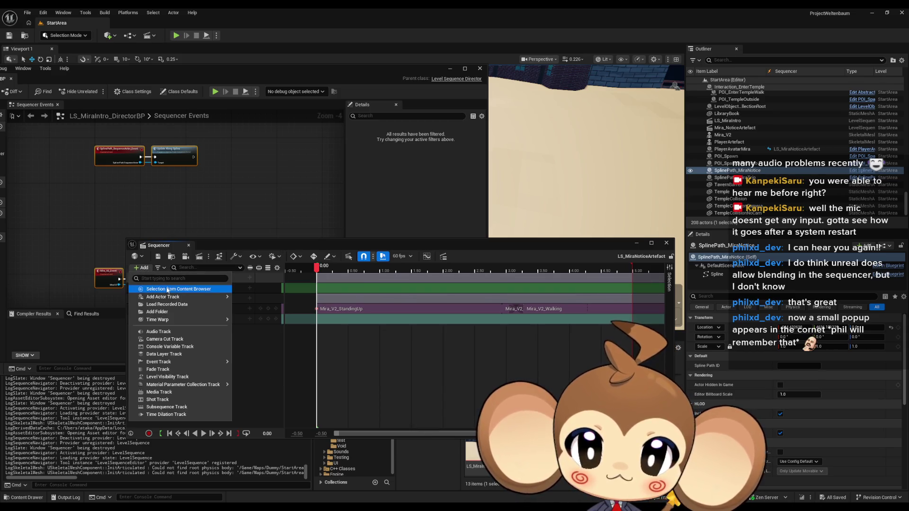
mouse_move(180, 297)
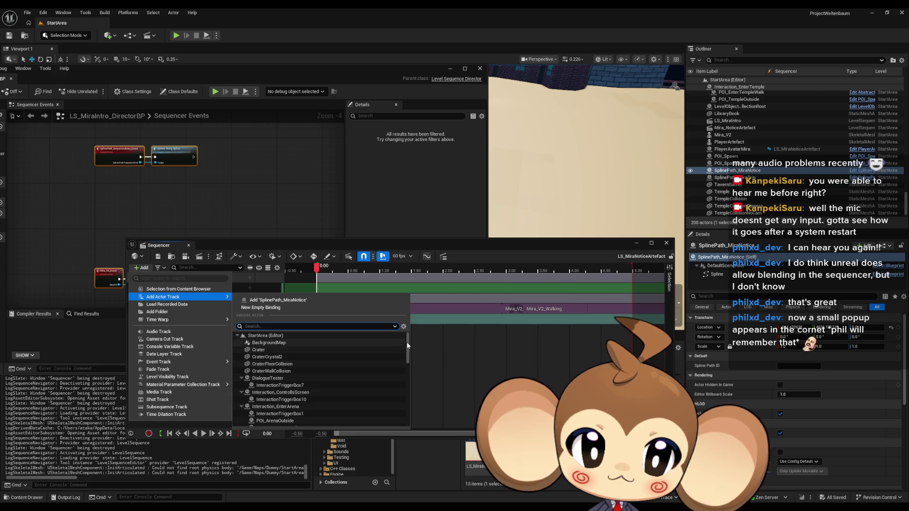
left_click_drag(407, 381, 410, 428)
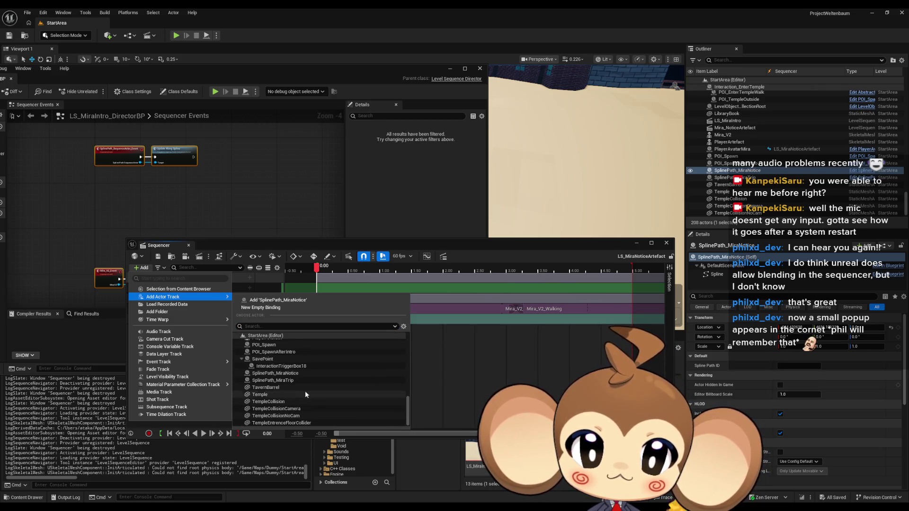
left_click(300, 372)
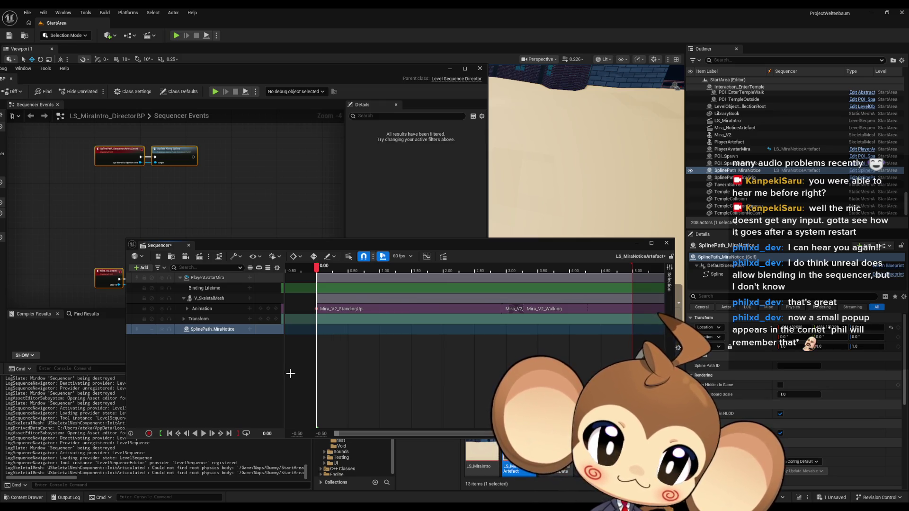
Add a Repeater event track to SplinePath_MiraNotice, create its director event, and start it at 2.90 s.
left_click(249, 330)
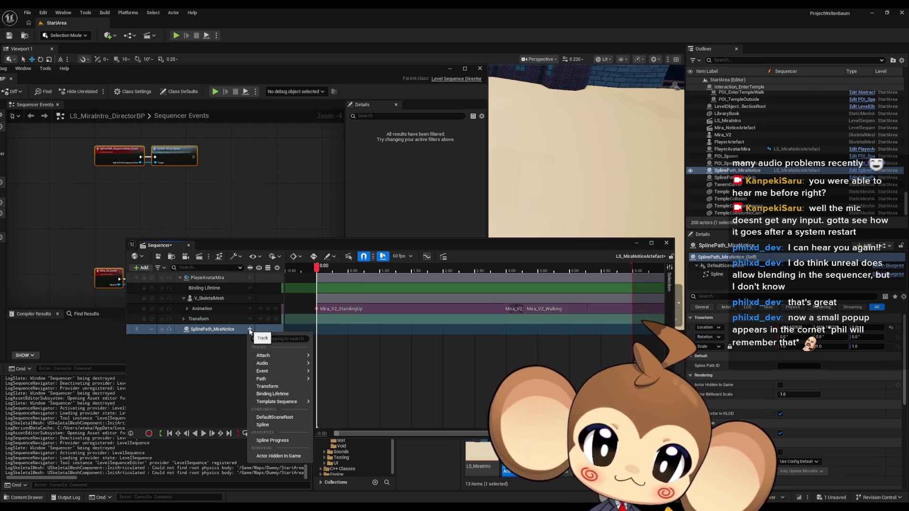
mouse_move(280, 371)
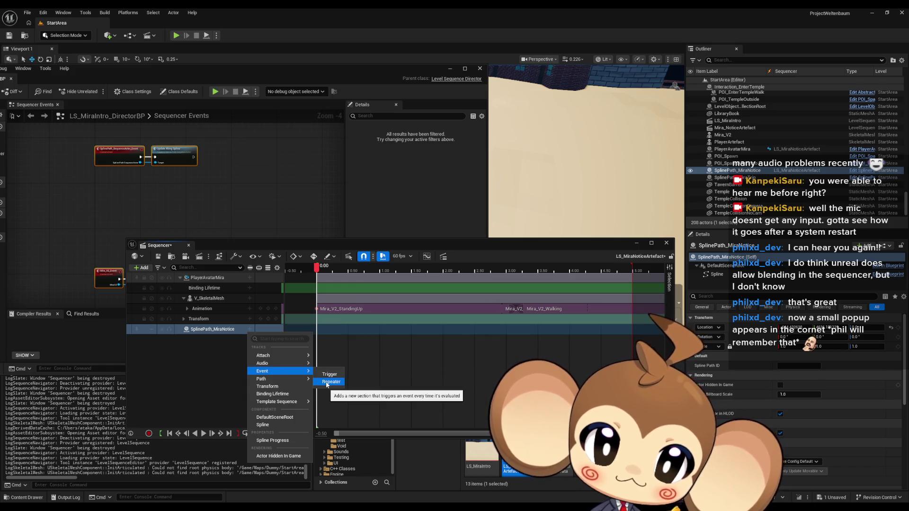
left_click(327, 382)
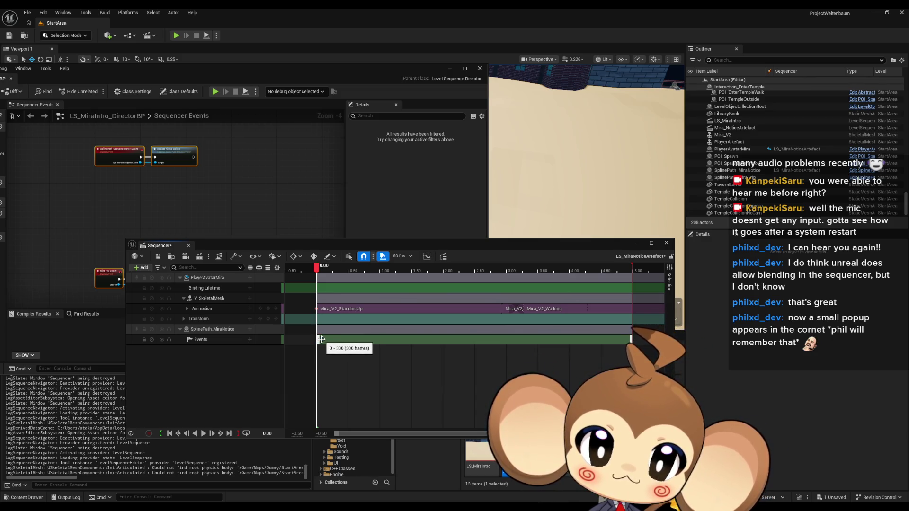
double_click(321, 339)
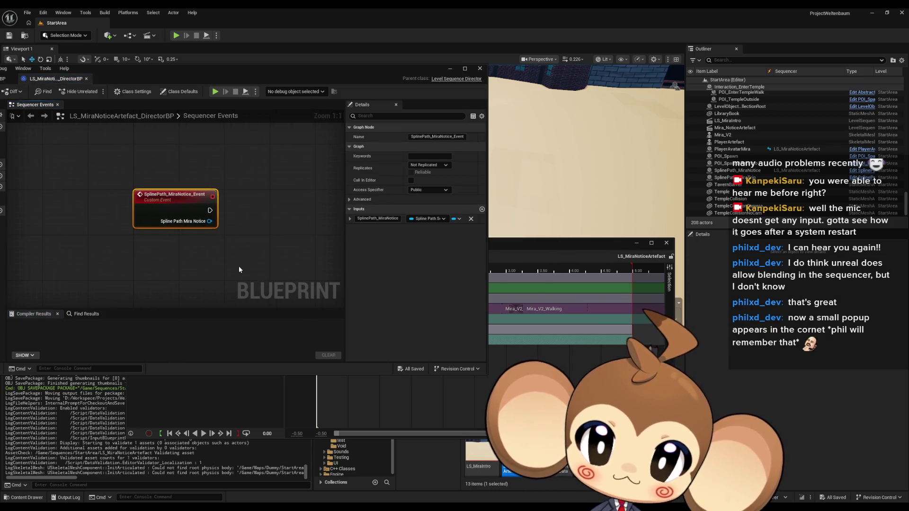
left_click_drag(373, 75, 186, 103)
left_click_drag(317, 341, 502, 348)
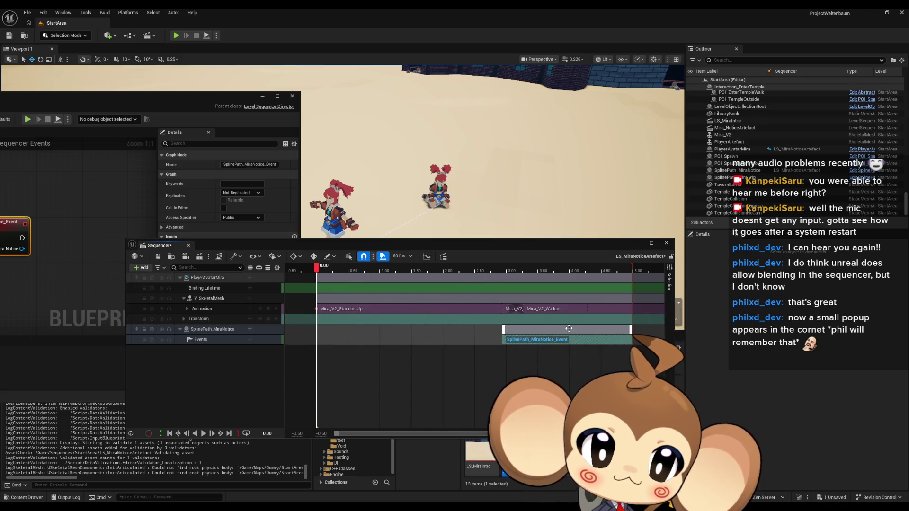
Move the SplinePath_MiraNotice_Event section's start to frame 176.
scroll(547, 320, "up", 5)
scroll(523, 318, "right", 10)
scroll(466, 325, "up", 3)
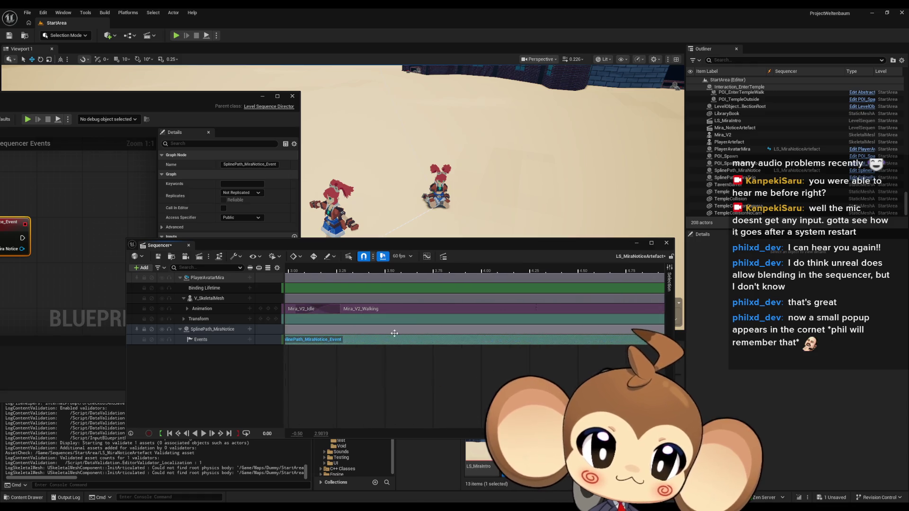
scroll(425, 332, "left", 5)
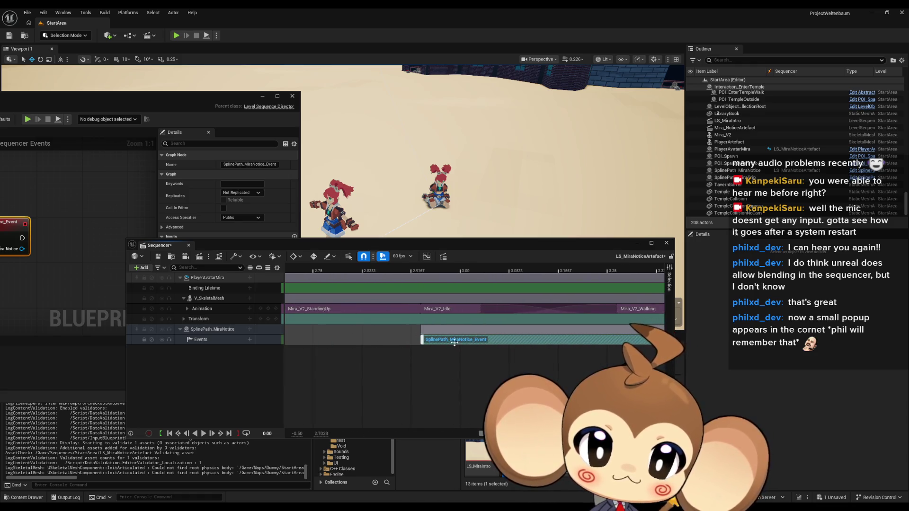
left_click_drag(384, 339, 441, 339)
scroll(404, 344, "down", 3)
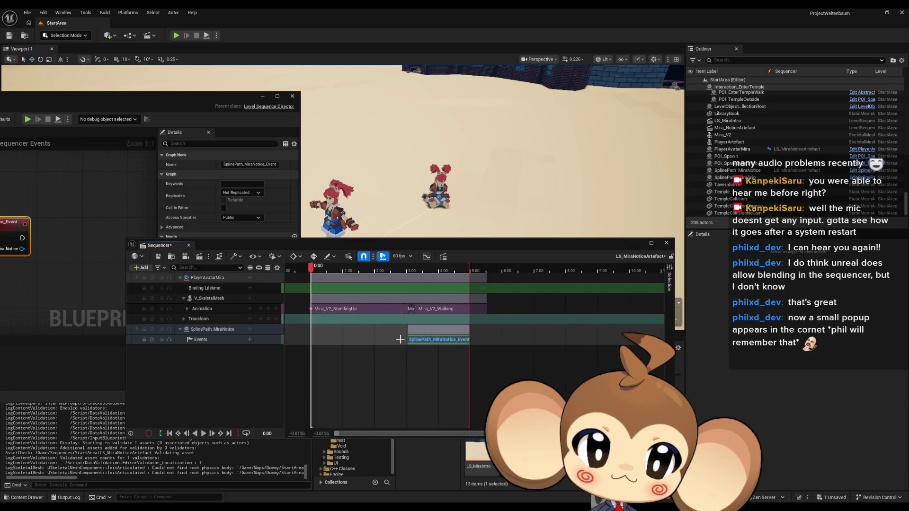
scroll(400, 343, "down", 5)
scroll(392, 348, "up", 4)
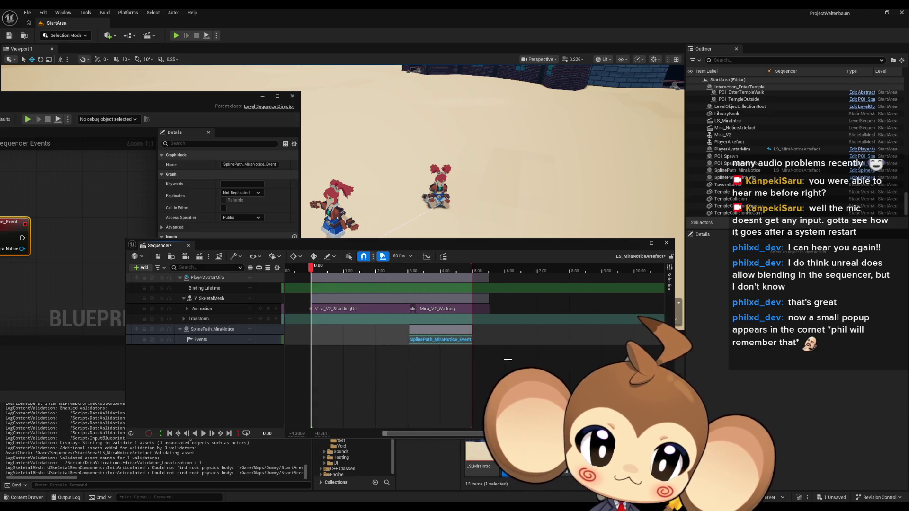
scroll(503, 358, "up", 2)
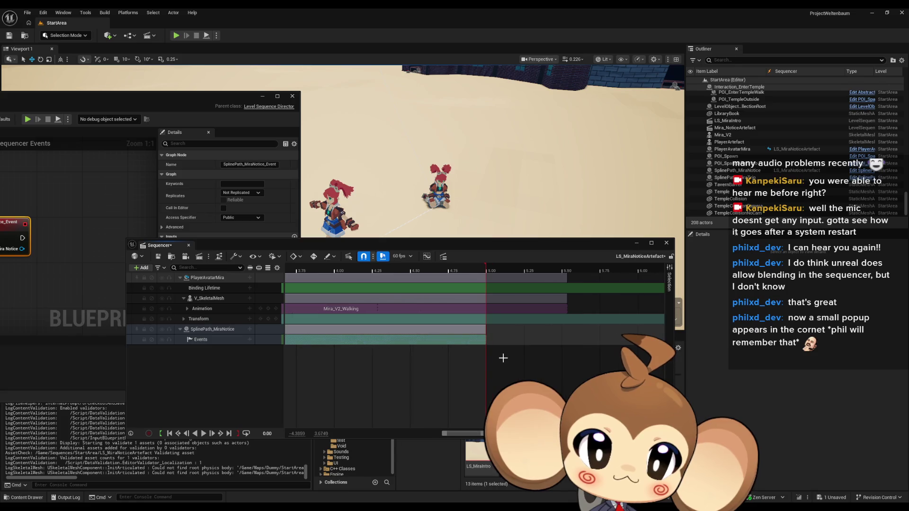
mouse_move(497, 358)
left_mouse_down()
mouse_move(462, 353)
mouse_move(528, 344)
left_mouse_up()
scroll(521, 346, "down", 3)
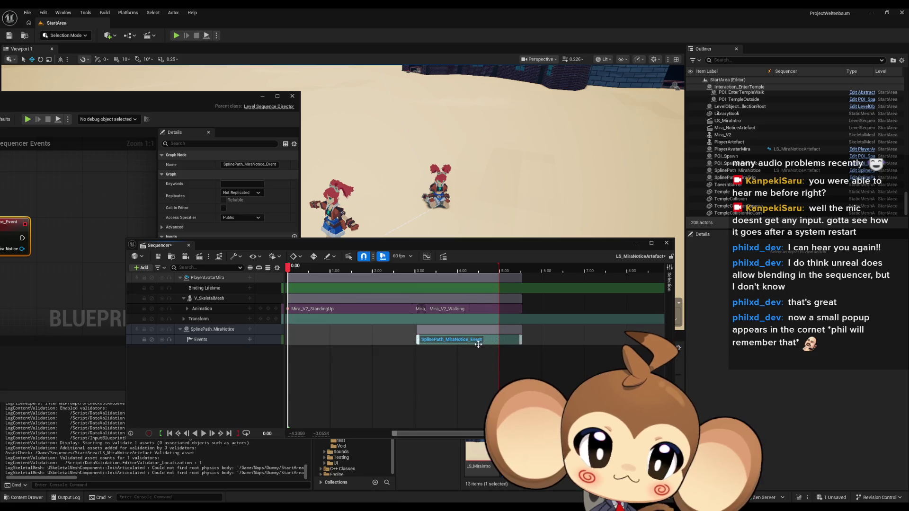
scroll(452, 354, "down", 3)
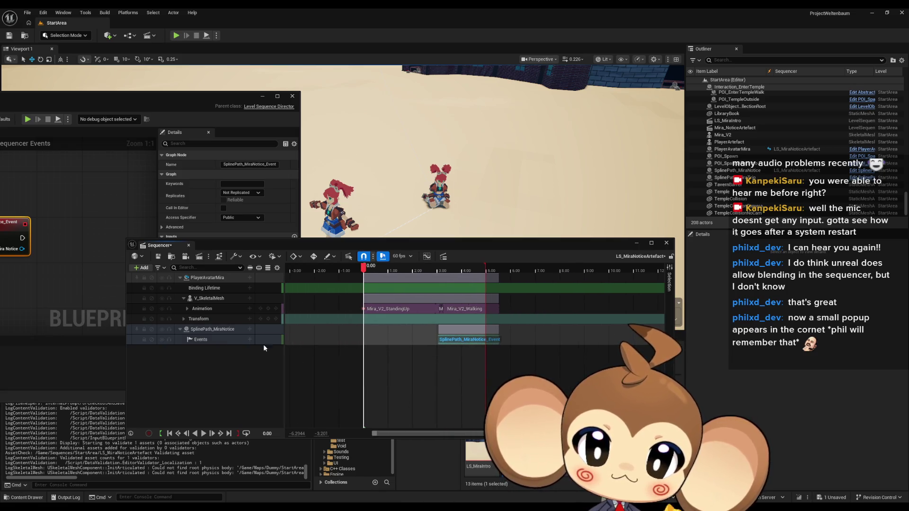
Save LS_MiraNoticeArtefact, briefly open LS_MiraIntro, then reopen LS_MiraNoticeArtefact.
left_click_drag(252, 245, 297, 208)
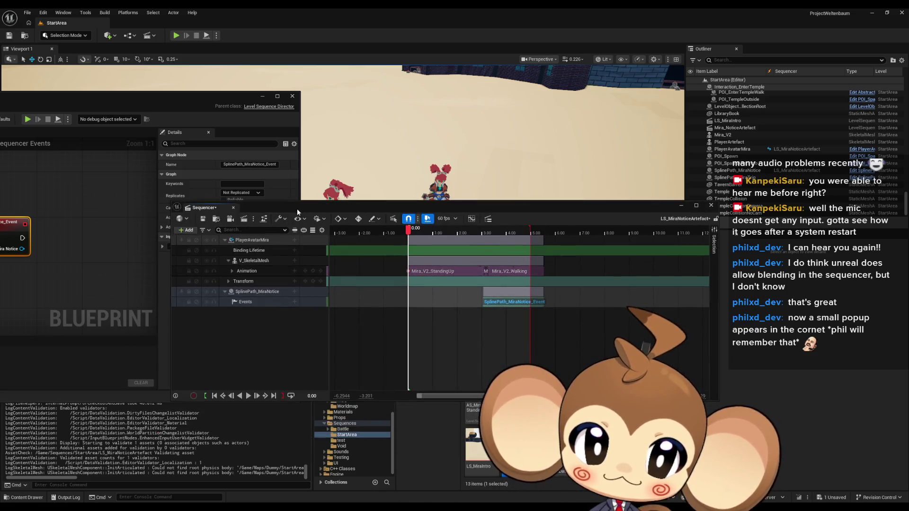
left_click(204, 219)
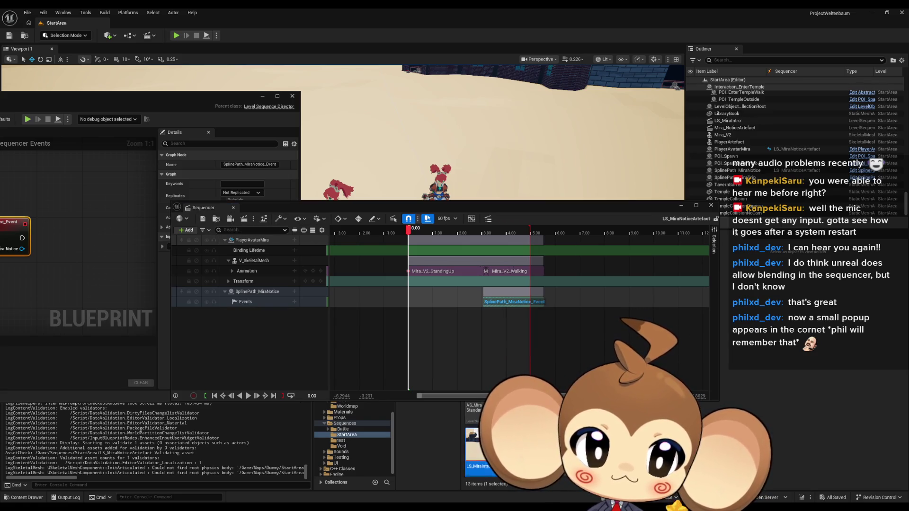
double_click(474, 445)
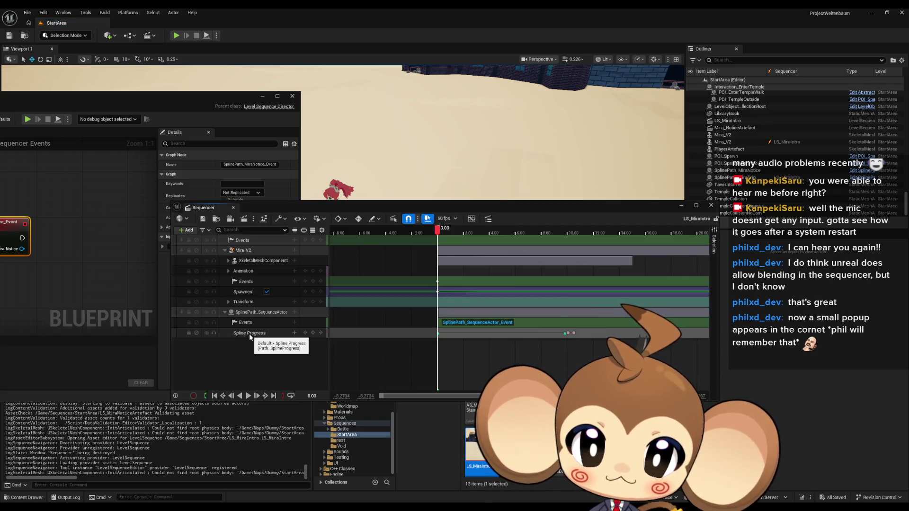
double_click(511, 445)
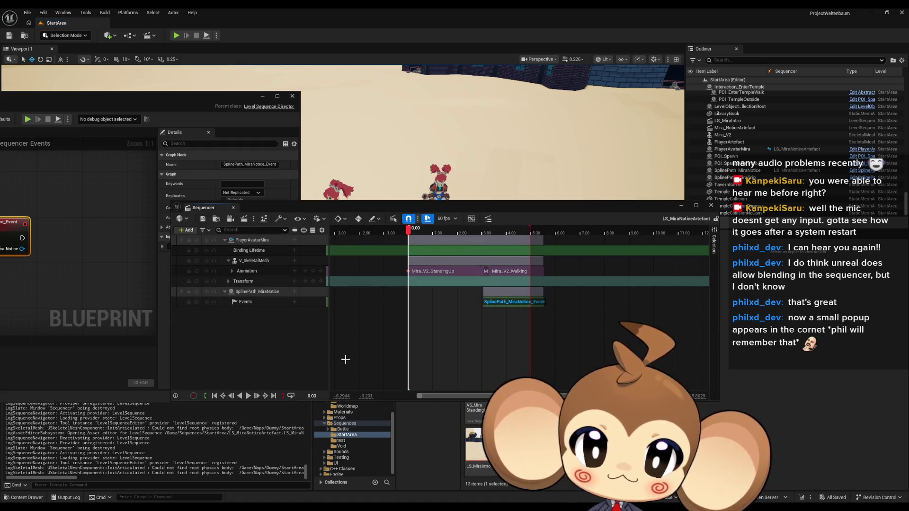
left_click(294, 291)
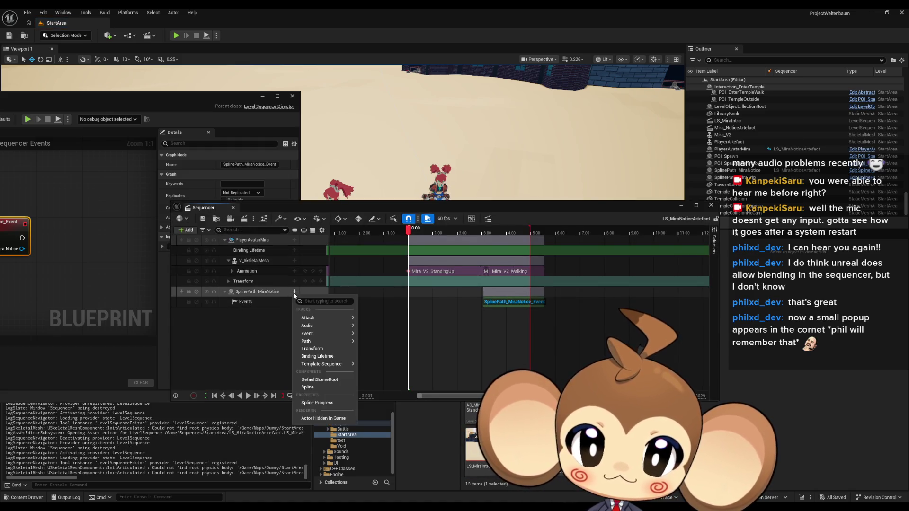
Add a Spline Progress track to SplinePath_MiraNotice and key 0 at 3.0333 s.
left_click(317, 403)
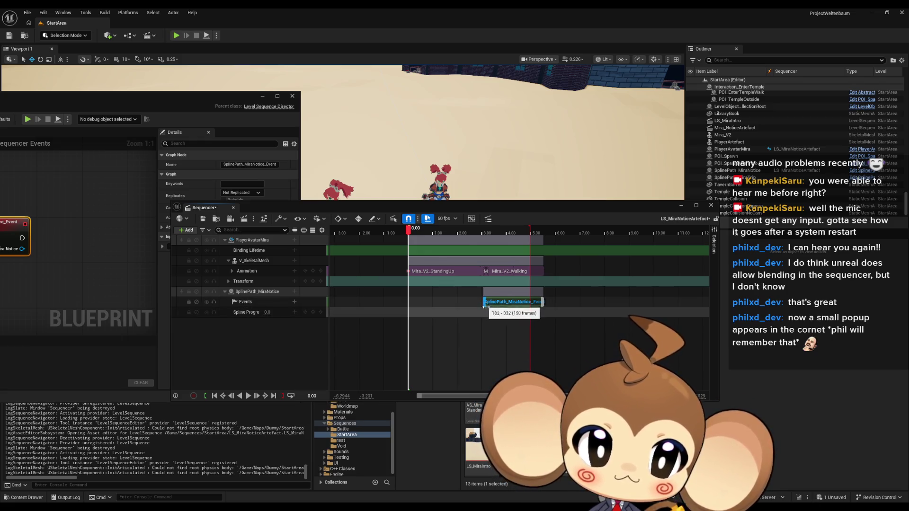
scroll(514, 304, "up", 5)
scroll(514, 304, "up", 5)
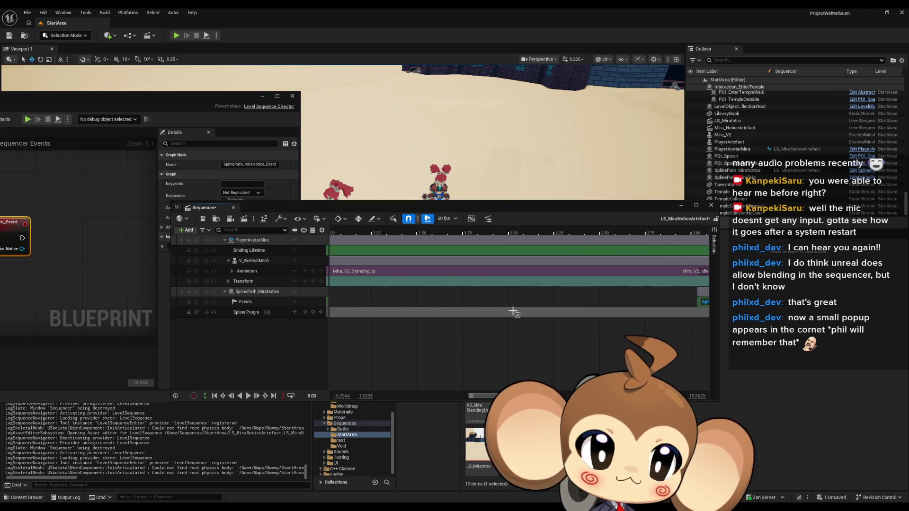
scroll(497, 314, "left", 3)
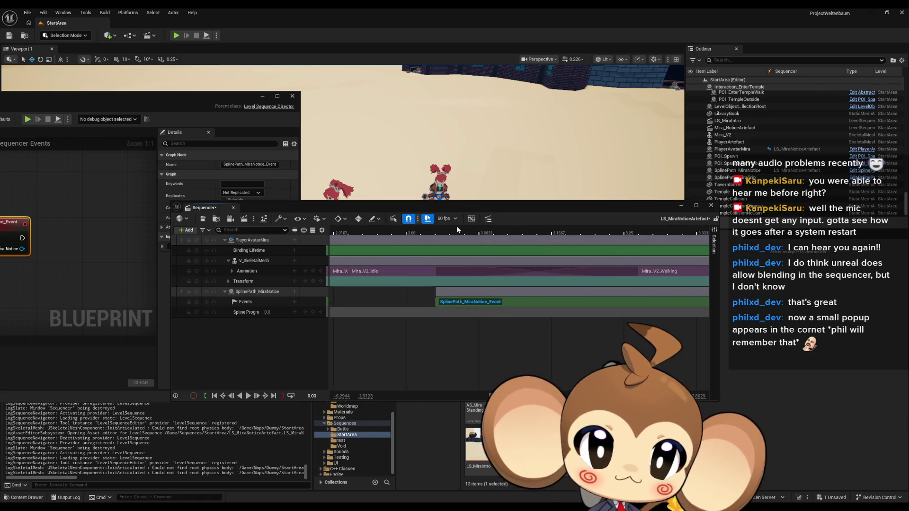
left_click(457, 230)
left_click_drag(460, 235, 445, 233)
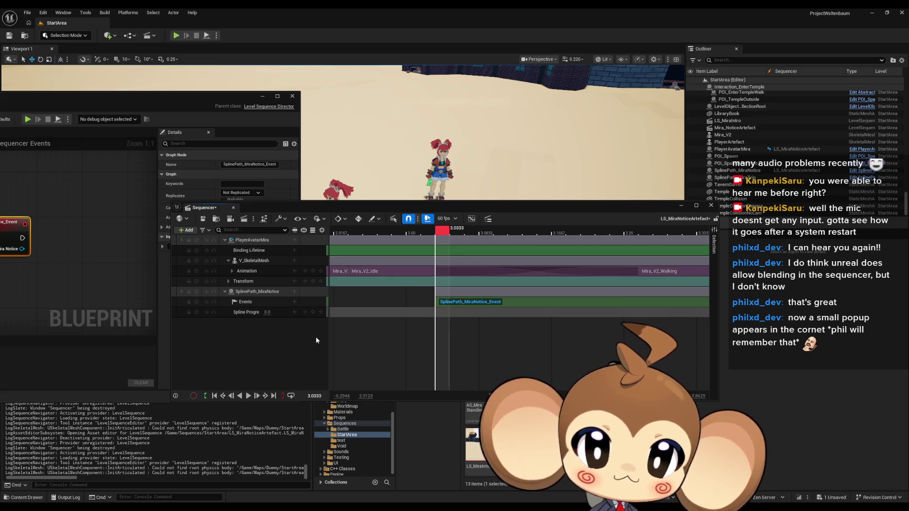
left_click(312, 312)
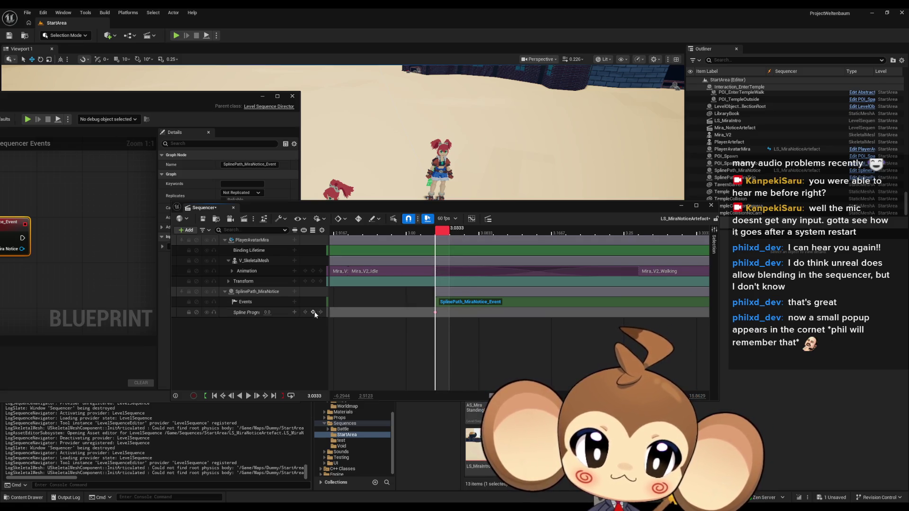
Key Spline Progress to 1.0 at 5.00 s.
scroll(517, 306, "down", 3)
left_click_drag(438, 232, 669, 254)
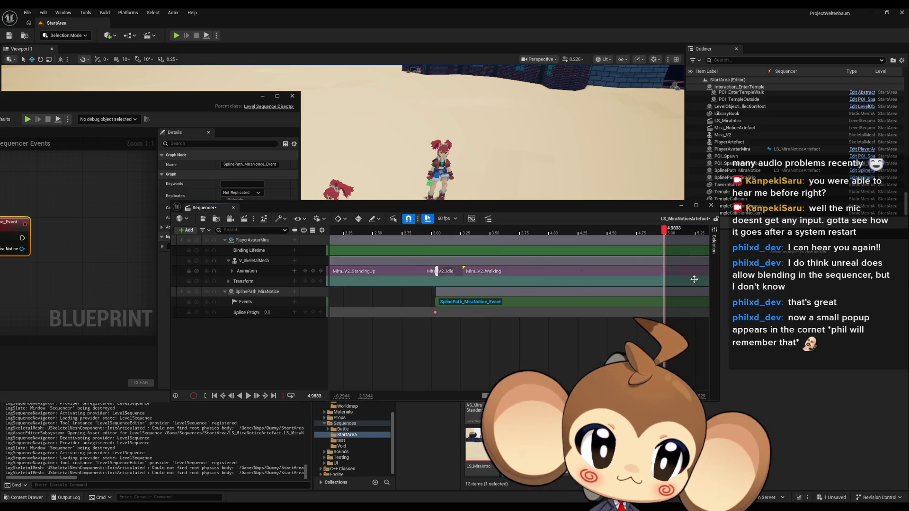
scroll(477, 229, "up", 5)
left_click_drag(477, 229, 483, 229)
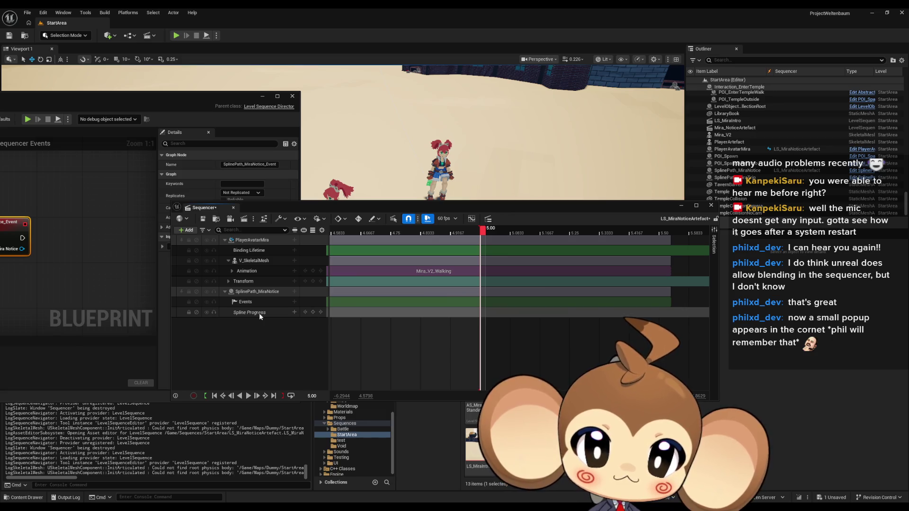
left_click(488, 317)
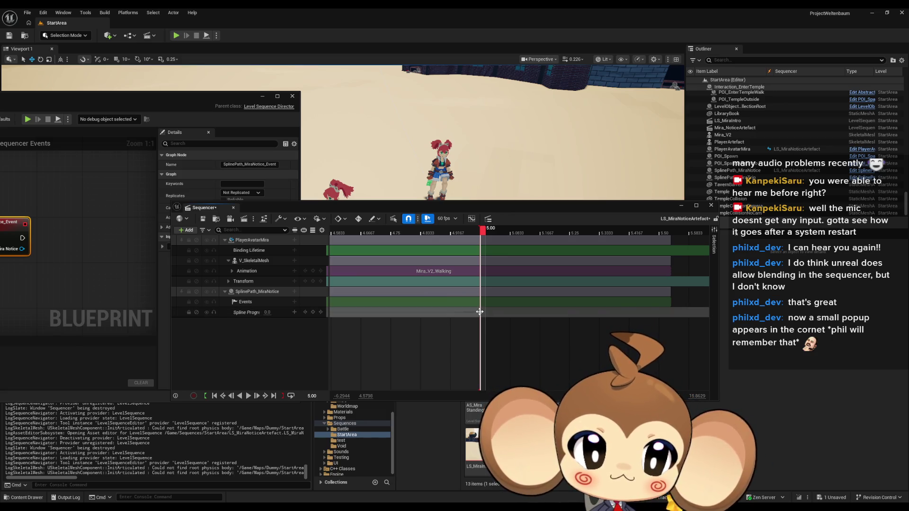
left_click_drag(267, 313, 386, 335)
key("Return")
Set the Spline Progress key's interpolation to Linear.
scroll(482, 342, "down", 3)
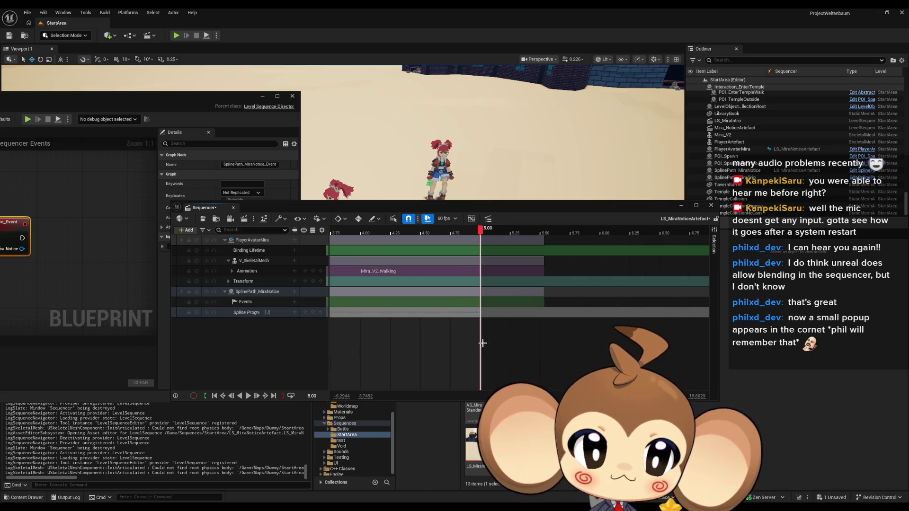
scroll(482, 343, "down", 3)
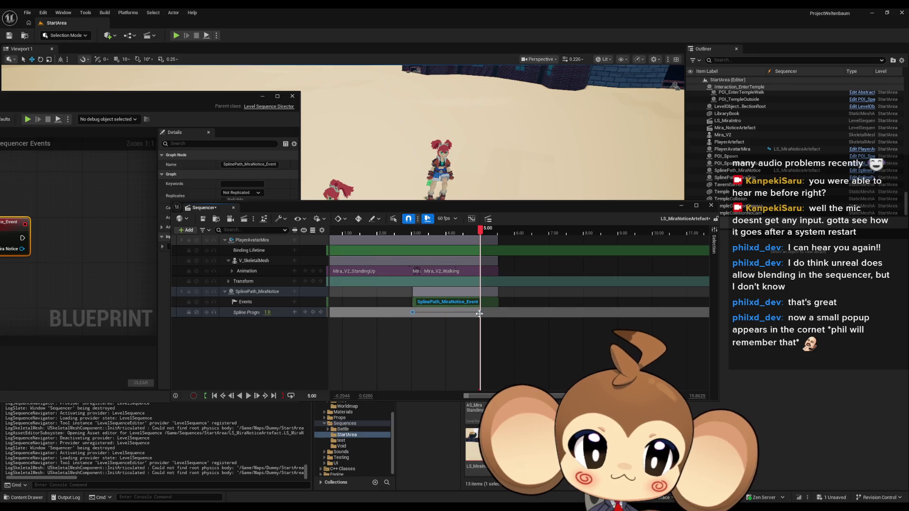
right_click(413, 312)
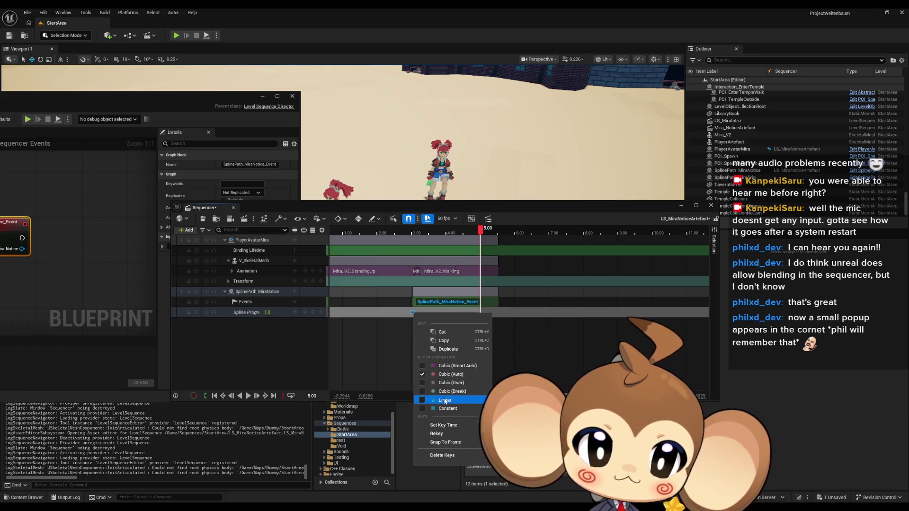
left_click(448, 401)
scroll(440, 351, "up", 5)
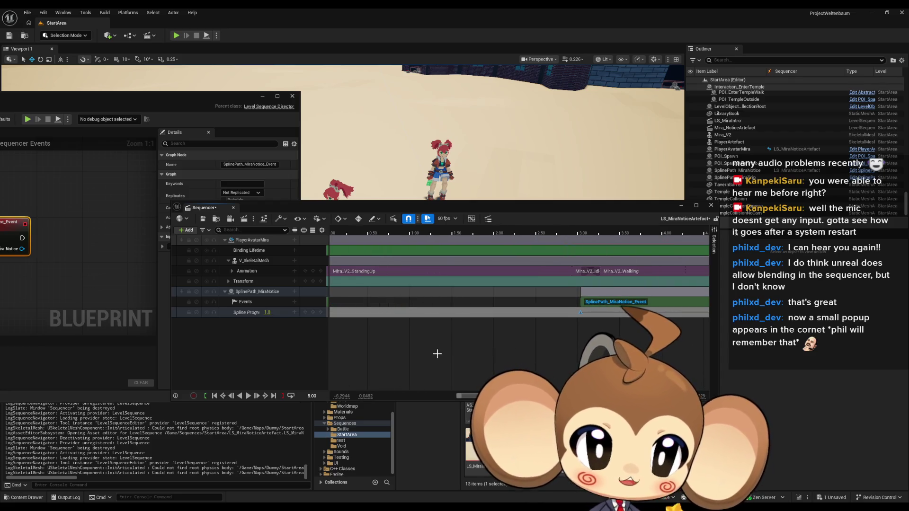
left_click_drag(340, 206, 467, 244)
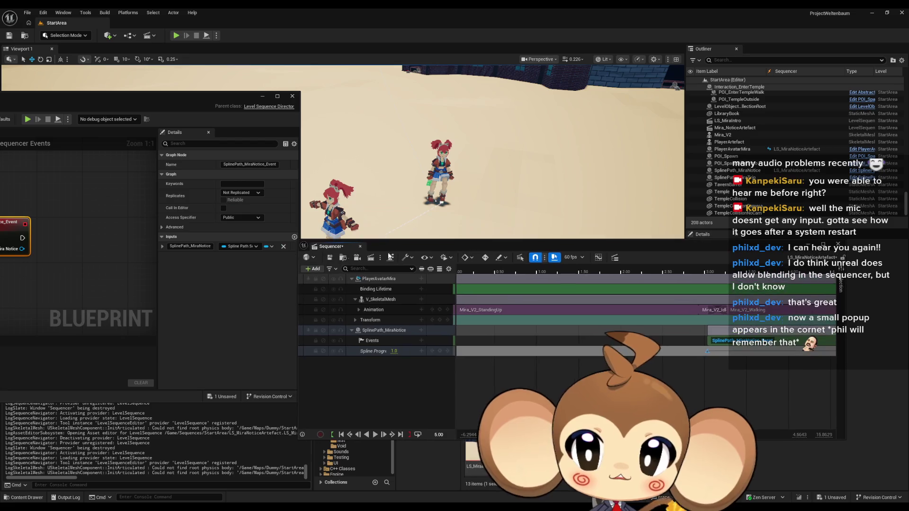
Save LS_MiraNoticeArtefact, open LS_MiraIntro, and bring its Sequencer in front of the blueprint.
left_click_drag(78, 261, 115, 266)
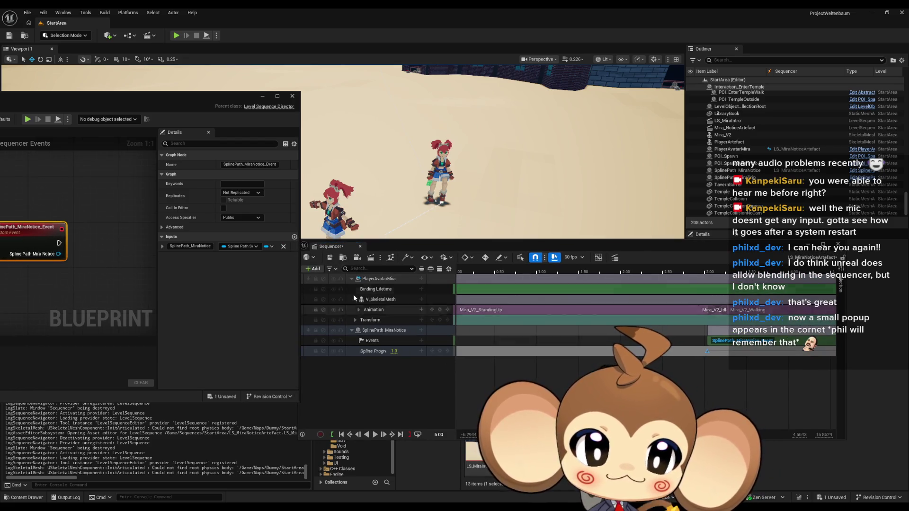
left_click(330, 259)
double_click(474, 454)
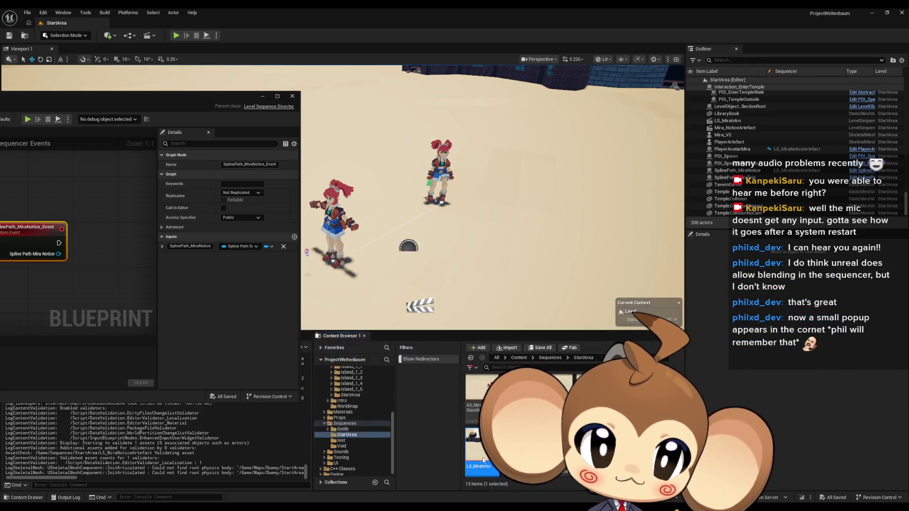
mouse_move(61, 98)
left_mouse_down()
mouse_move(289, 95)
mouse_move(342, 73)
left_mouse_up()
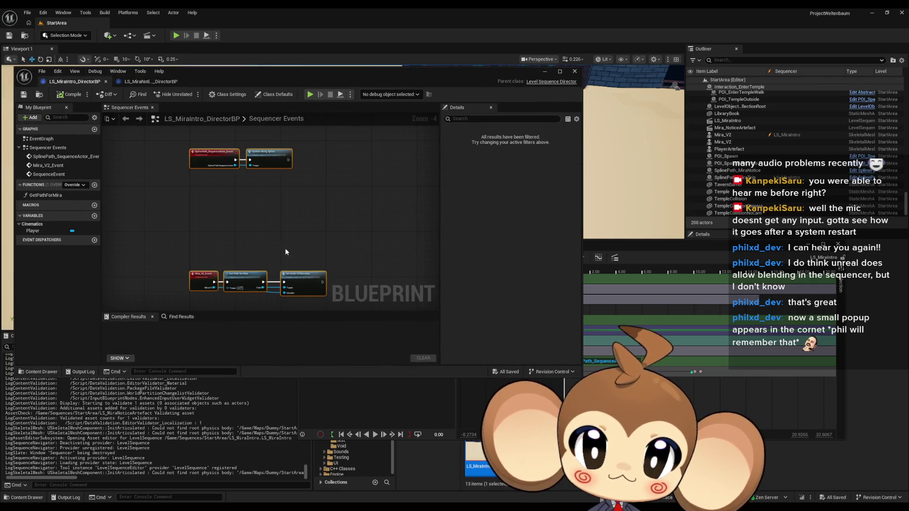
left_click(618, 246)
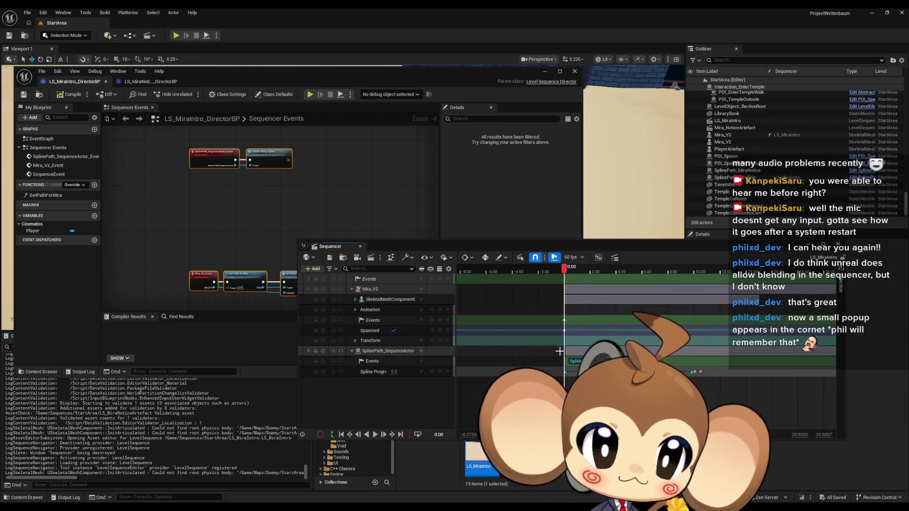
Jump to the Mira_V2_Event node chain in the blueprint and reopen LS_MiraNoticeArtefact.
scroll(585, 326, "up", 10)
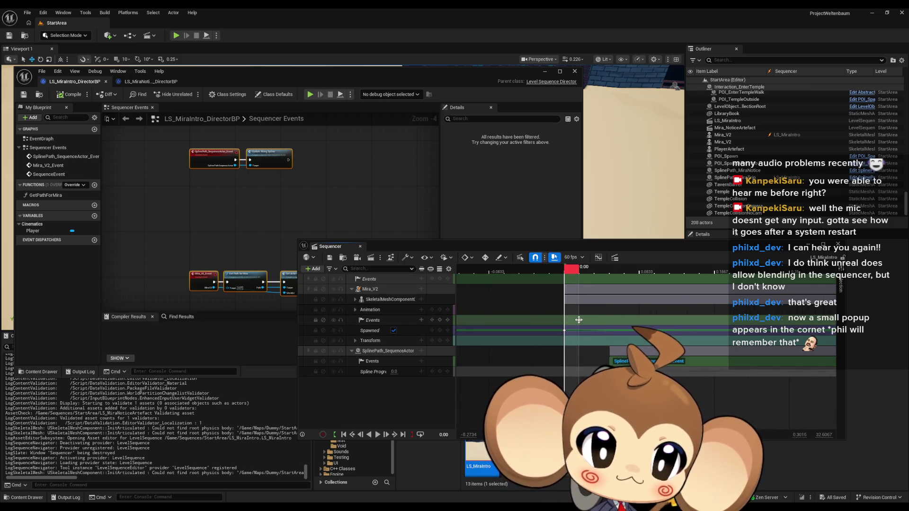
double_click(578, 320)
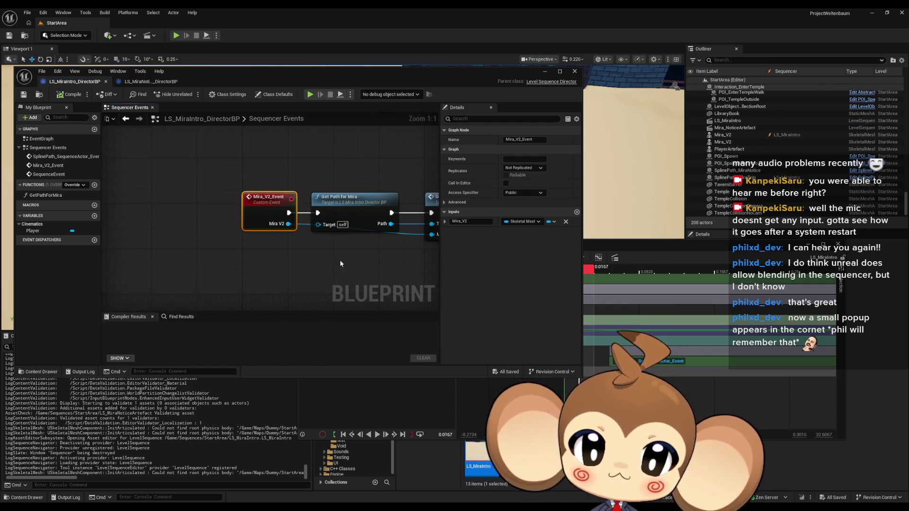
key("Home")
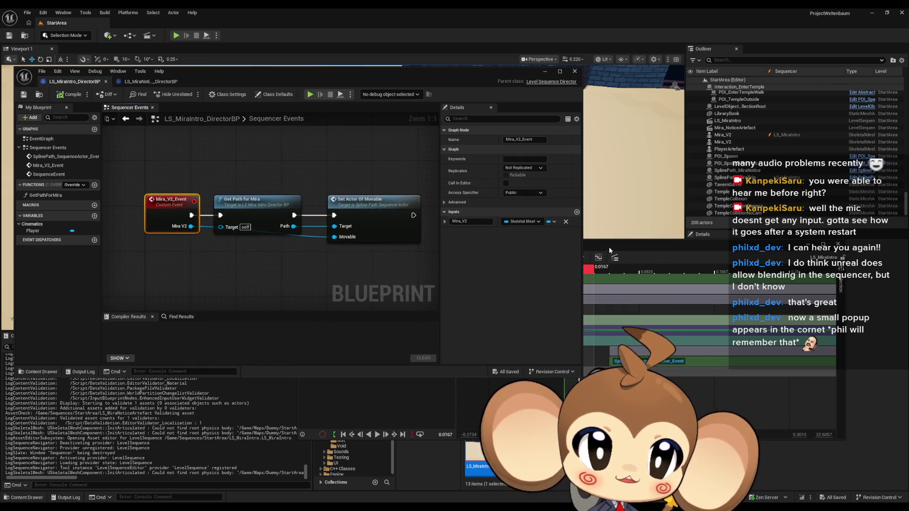
double_click(511, 461)
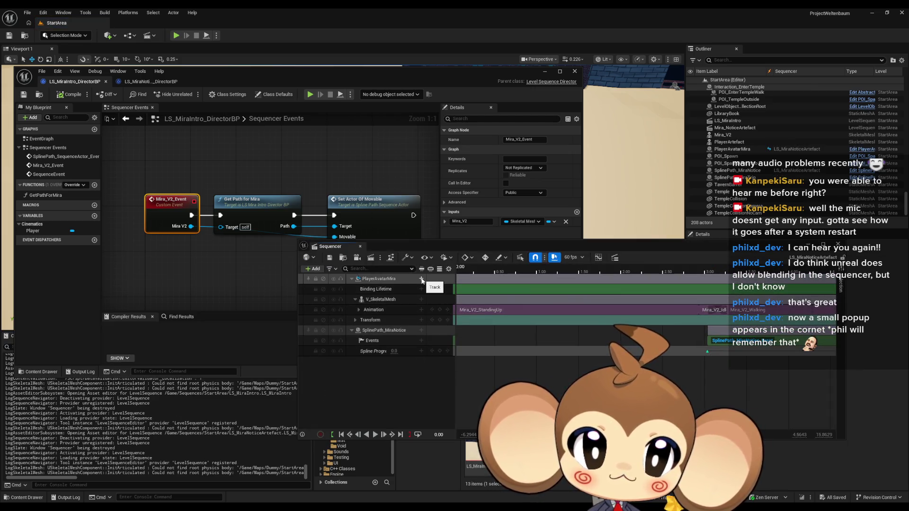
Add an Events trigger track to PlayerAvatarMira, create its event, then delete the PlayerAvatarMira_Event node.
left_click(421, 280)
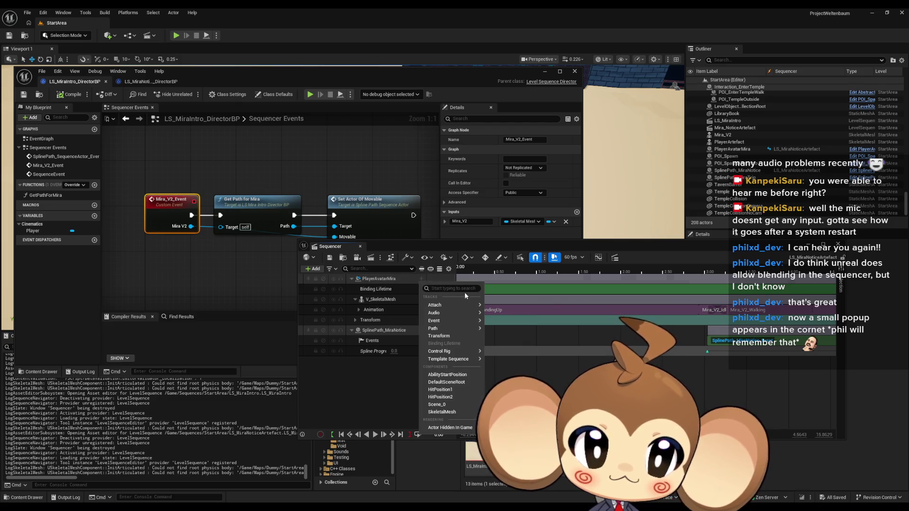
mouse_move(468, 321)
left_click(505, 325)
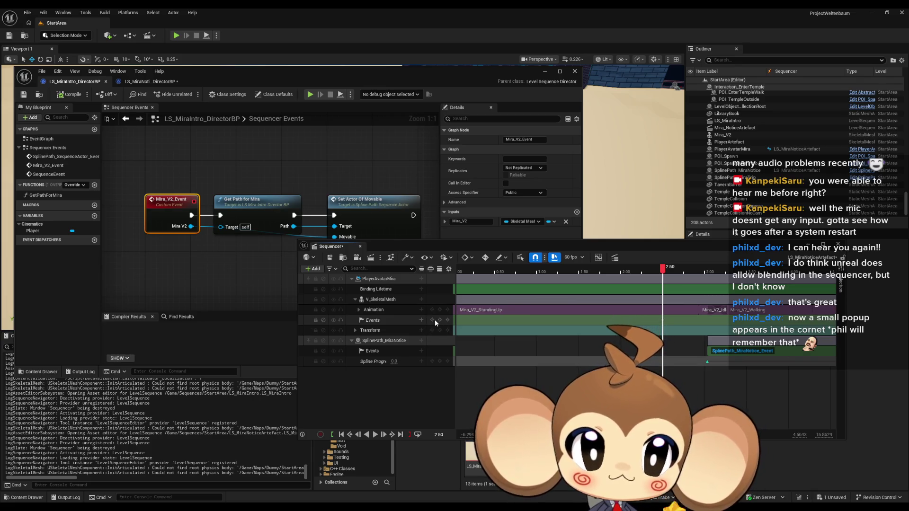
double_click(661, 320)
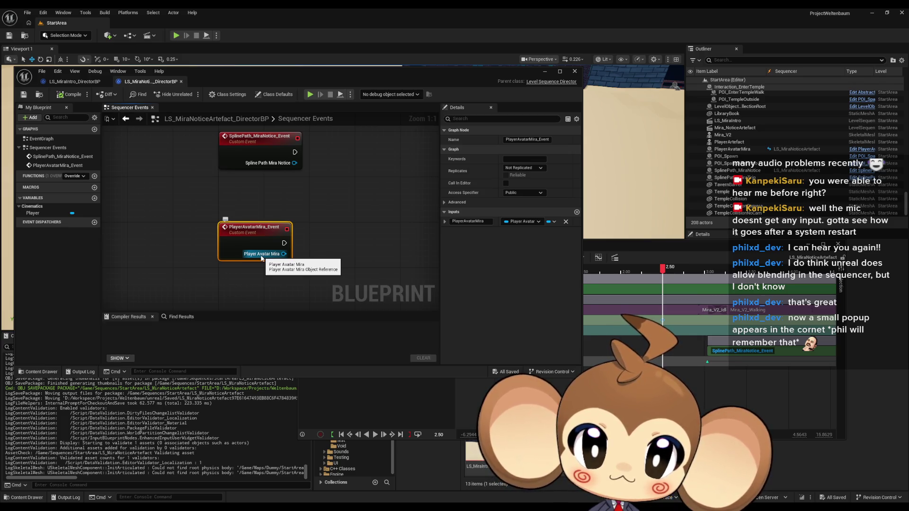
key("Delete")
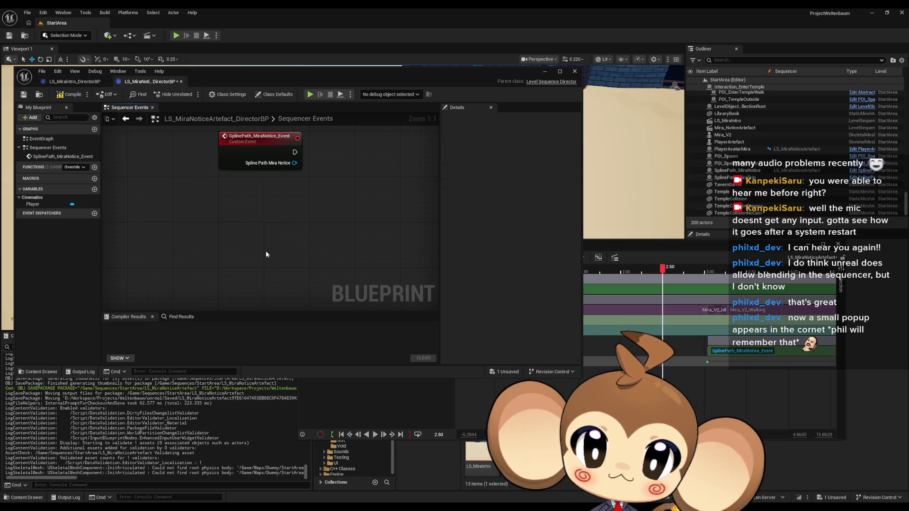
Save the sequence and undo the accidental deletion of the PlayerAvatarMira binding.
left_click(609, 242)
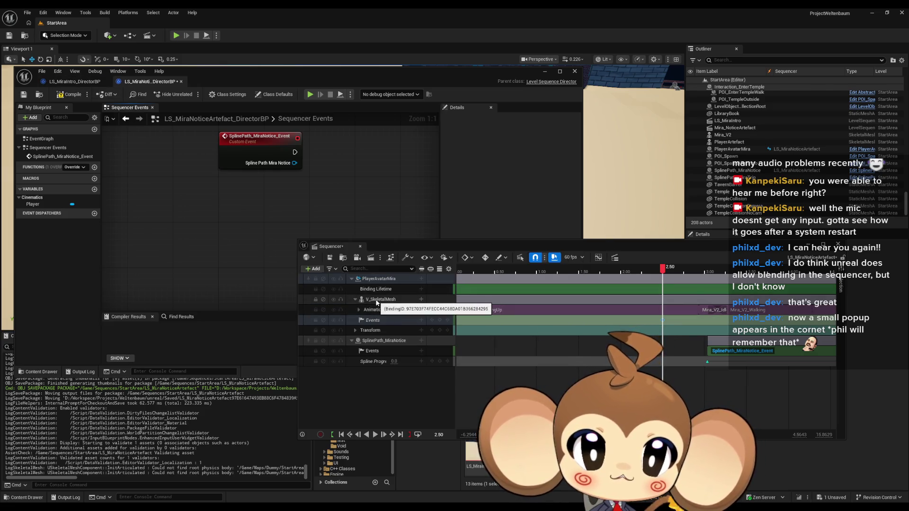
key("ctrl+s")
left_click(396, 320)
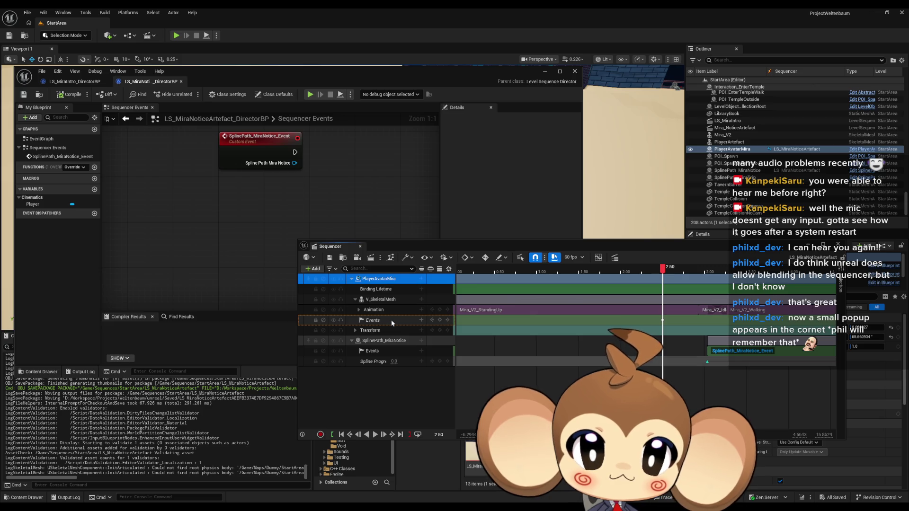
key("Delete")
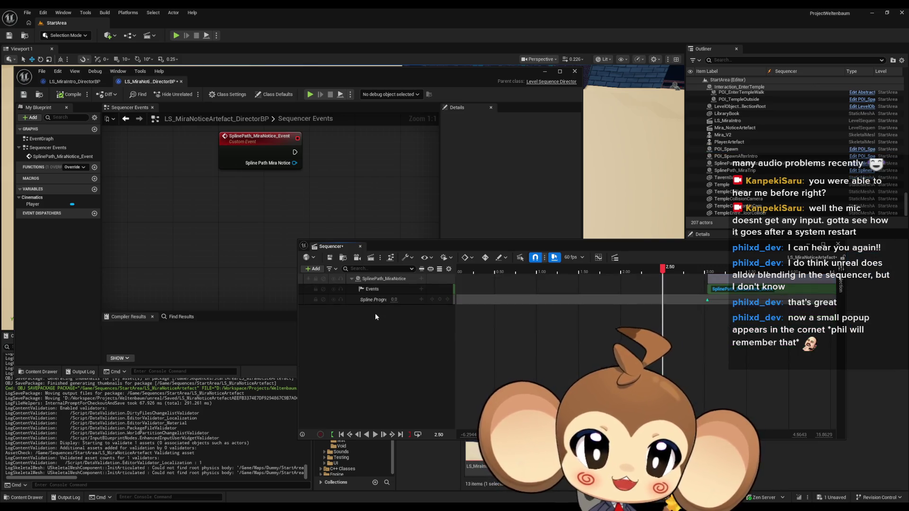
key("ctrl+z")
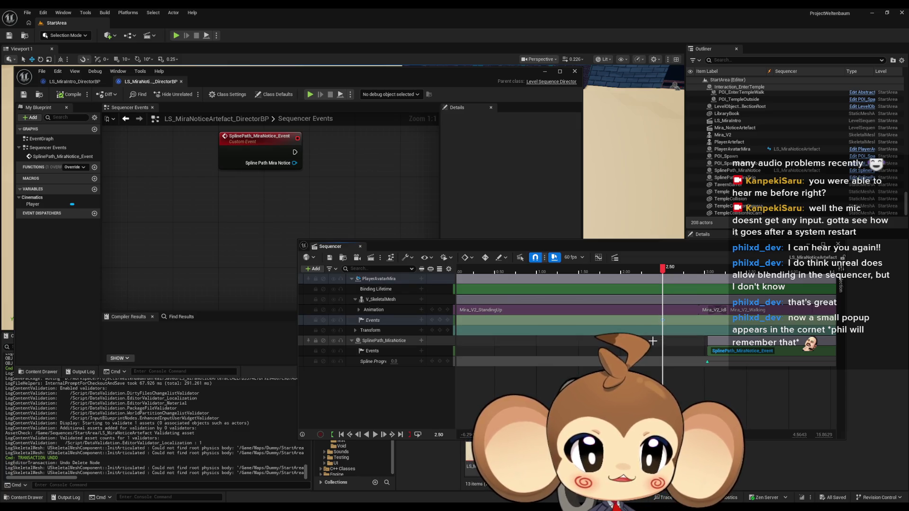
left_click(384, 324)
Delete PlayerAvatarMira's Events track and add a trigger Events track under V_SkeletalMesh.
right_click(383, 323)
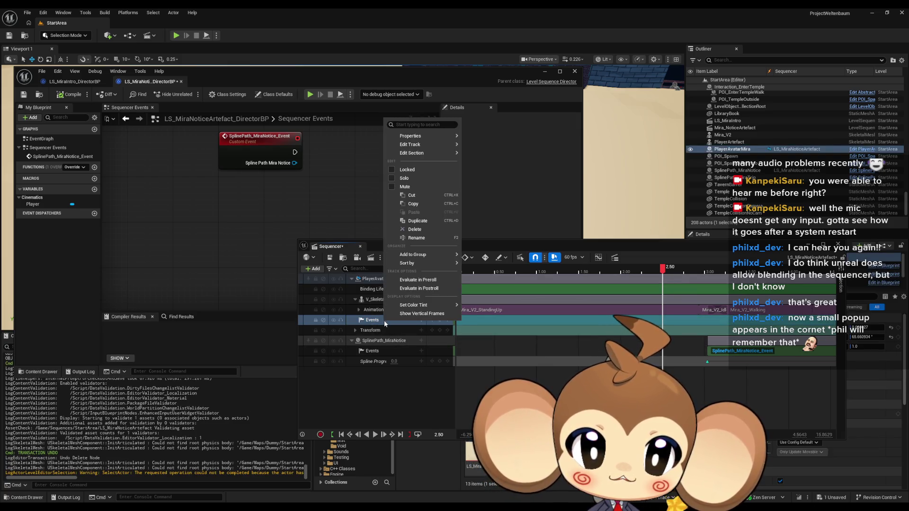
left_click(401, 229)
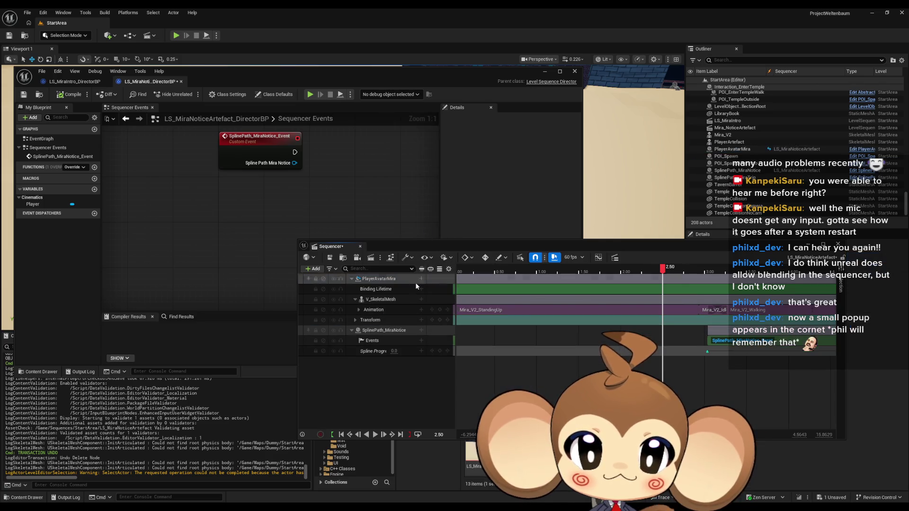
left_click(378, 301)
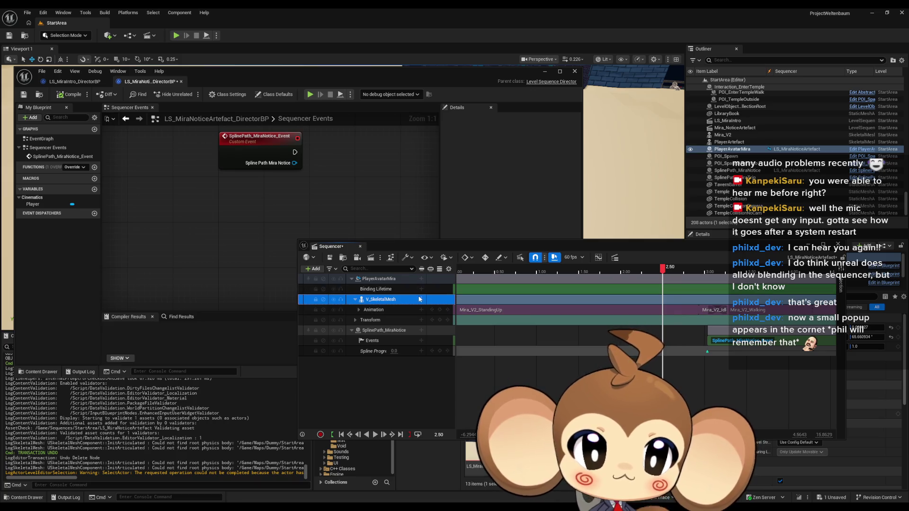
left_click(421, 300)
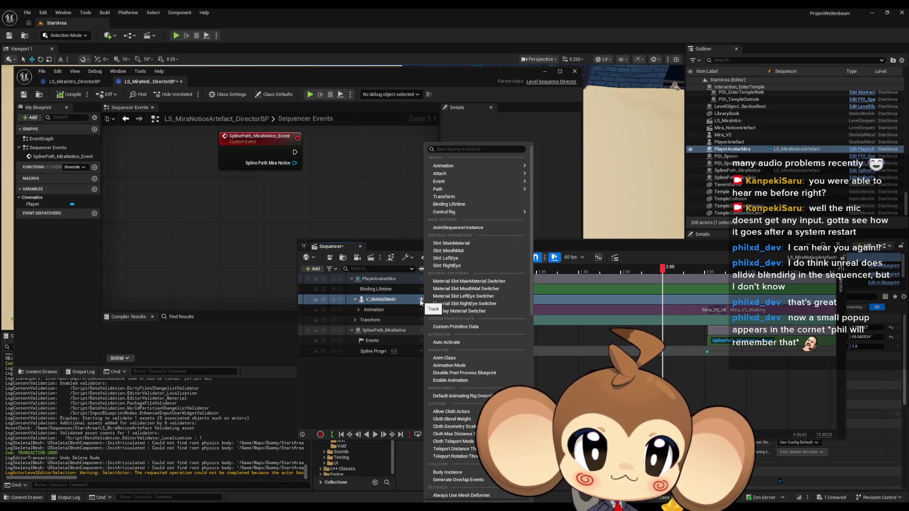
mouse_move(448, 182)
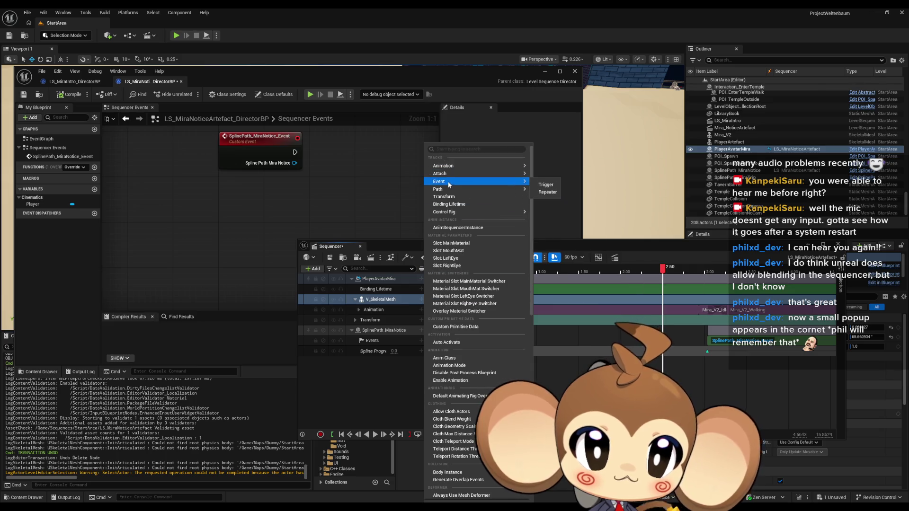
left_click(546, 185)
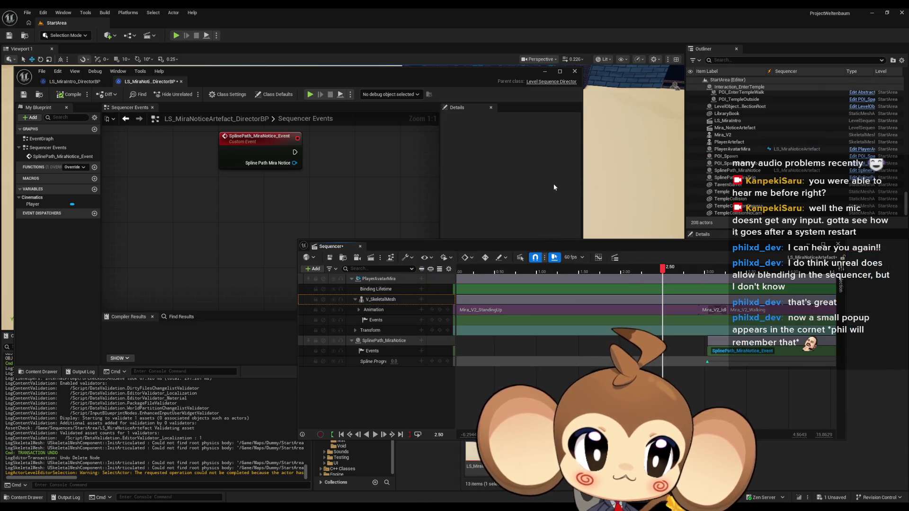
Delete the Events track under V_SkeletalMesh and switch to LS_MiraIntro_DirectorBP.
right_click(393, 319)
mouse_move(424, 252)
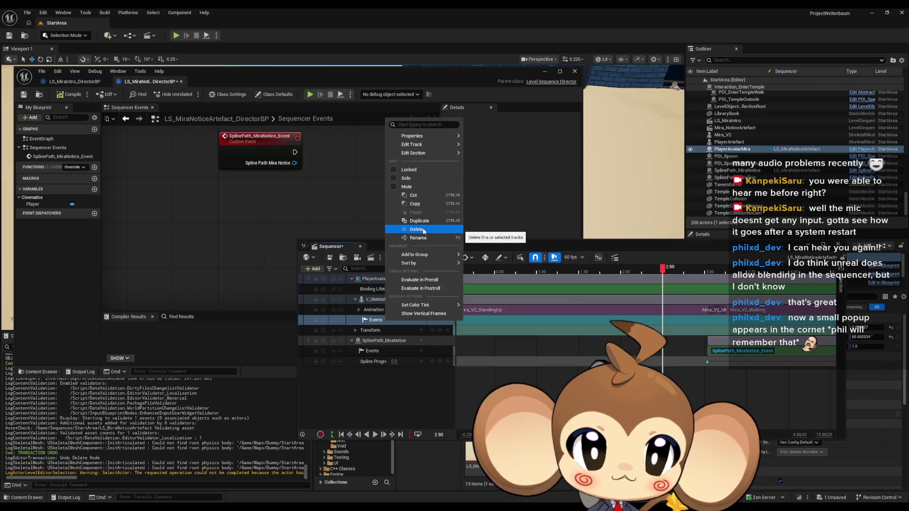
left_click(423, 230)
left_click(75, 81)
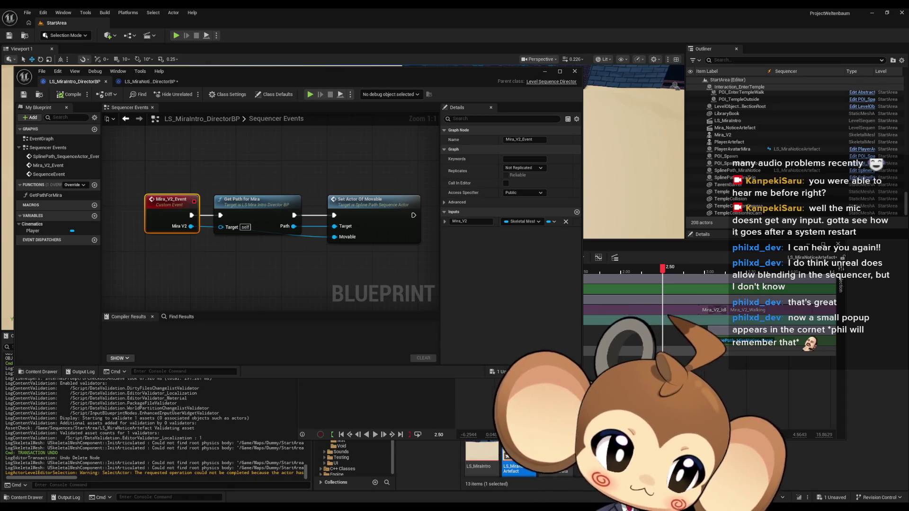
Add an Event track to PlayerAvatarMira and create its PlayerAvatarMira_Event in the director blueprint.
left_click(603, 252)
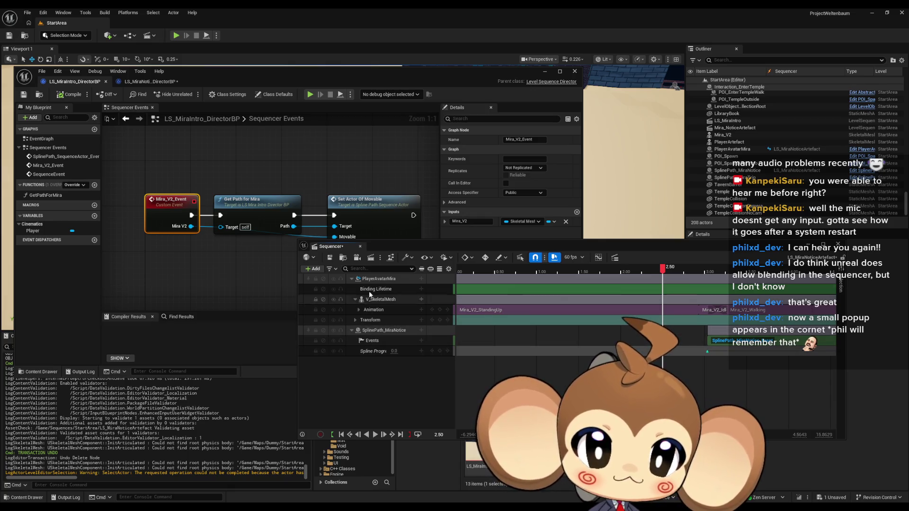
left_click(421, 278)
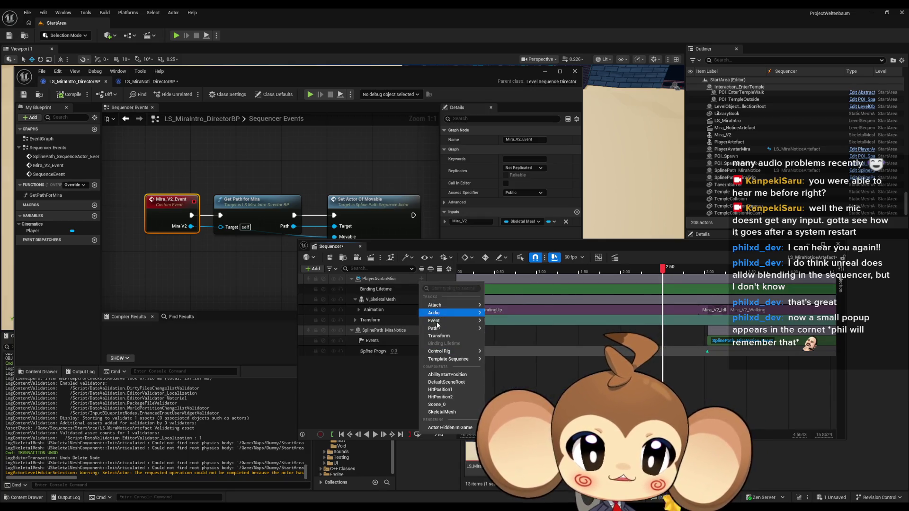
mouse_move(439, 328)
left_click(520, 347)
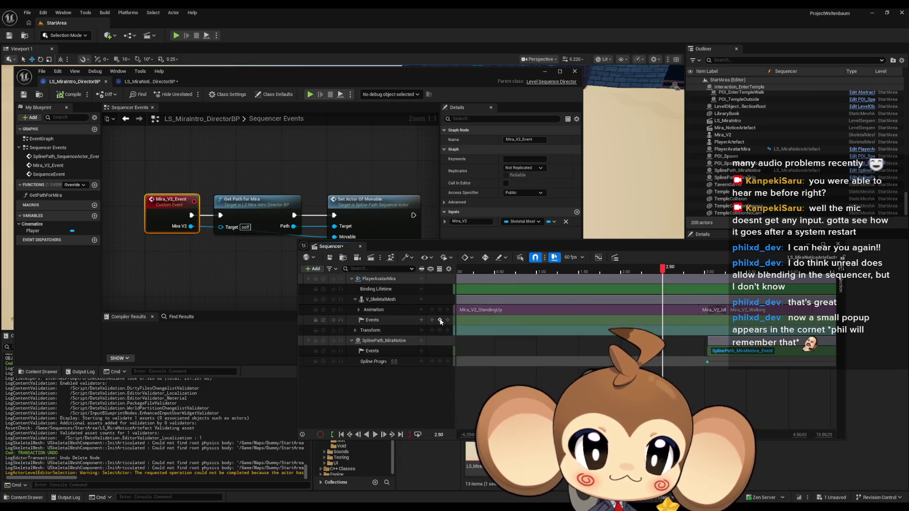
double_click(662, 320)
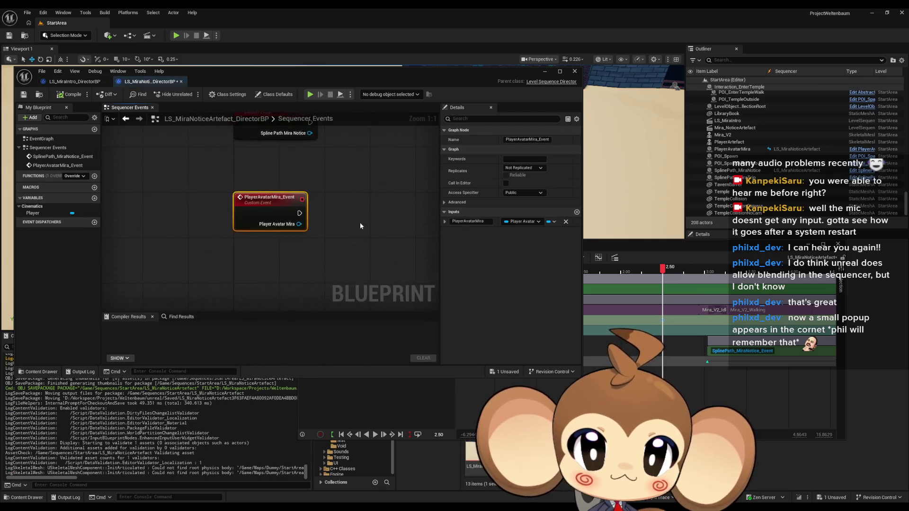
Inspect the GetPathForMira function graph in LS_MiraIntro_DirectorBP.
left_click(74, 83)
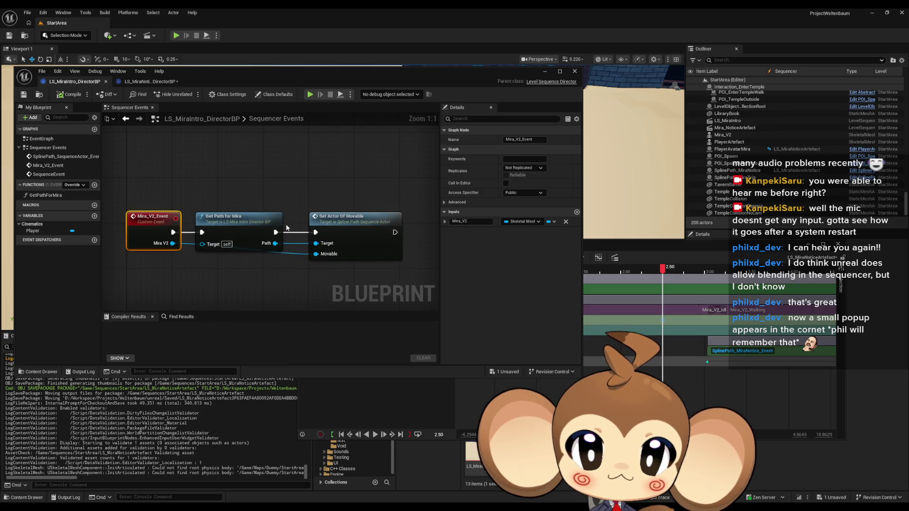
left_click(242, 226)
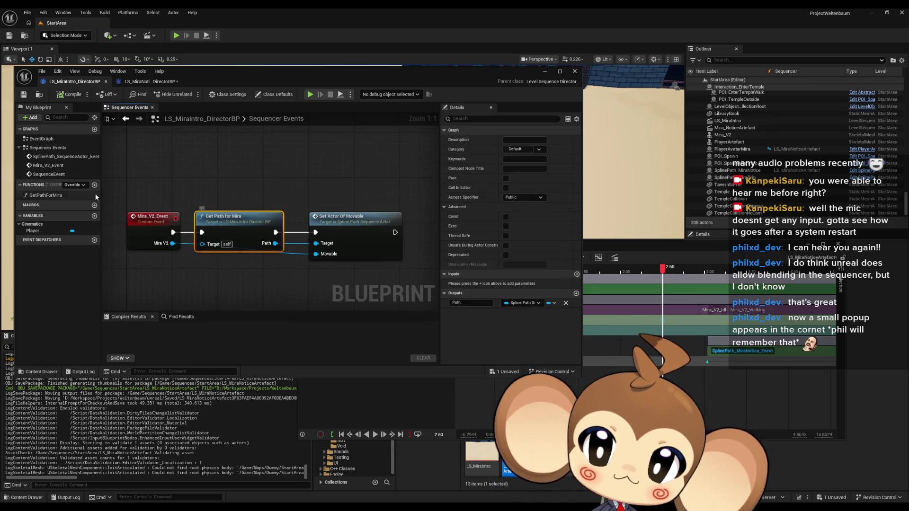
double_click(46, 195)
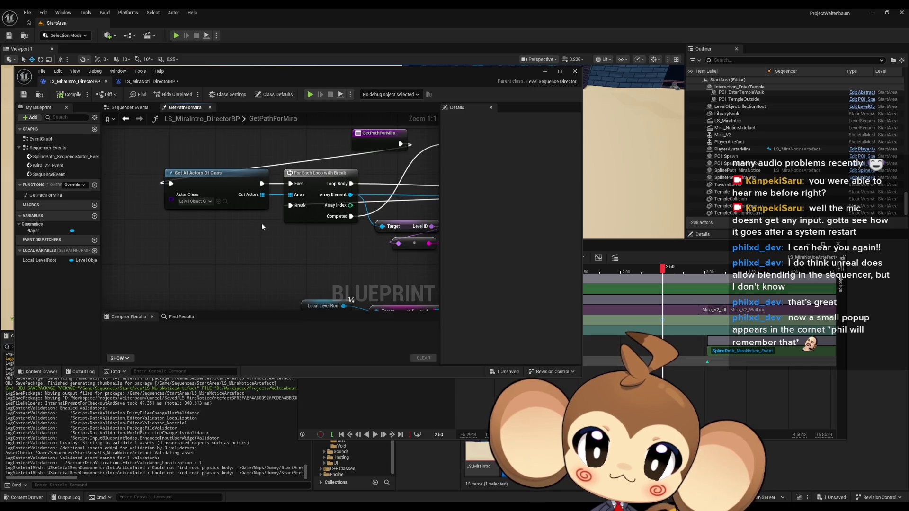
scroll(325, 237, "down", 3)
mouse_move(328, 237)
left_mouse_down()
mouse_move(158, 217)
mouse_move(168, 186)
left_mouse_up()
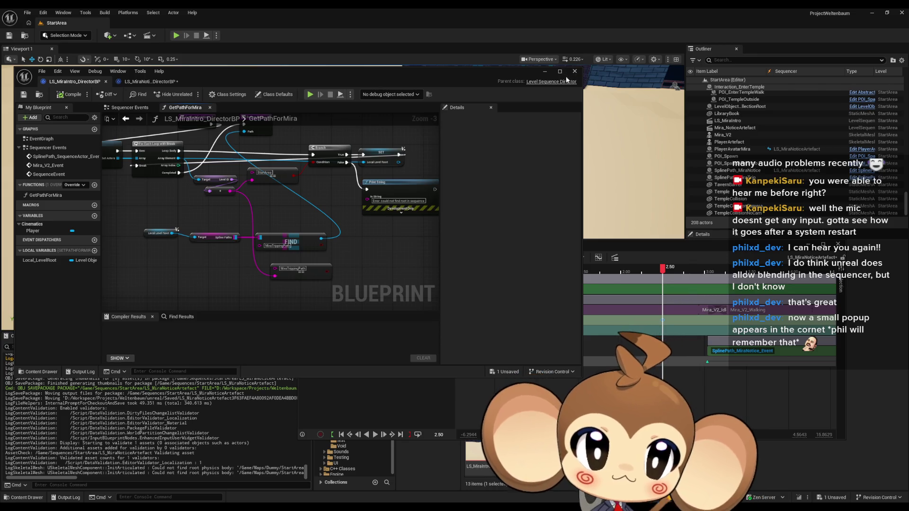
Return to the notice-artefact director blueprint, then minimise the Blueprint editor to the level viewport.
key("ctrl+Tab")
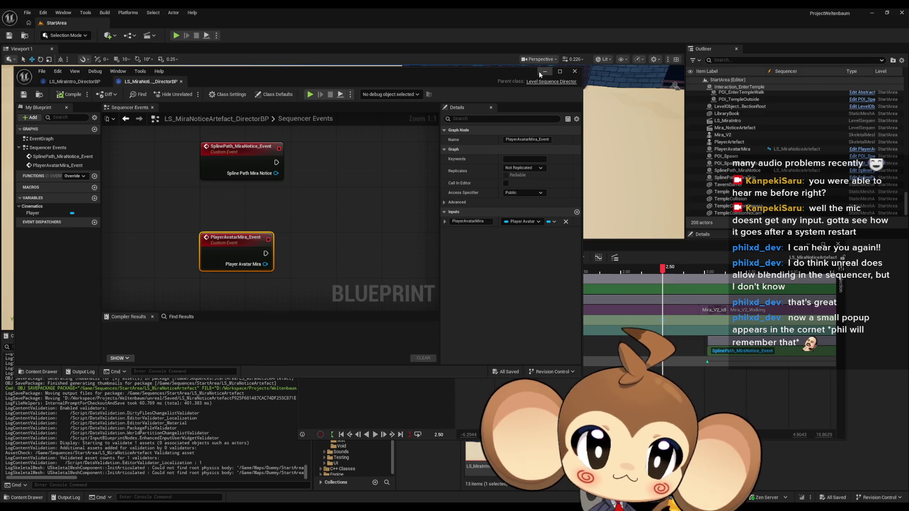
left_click(575, 71)
scroll(757, 196, "up", 3)
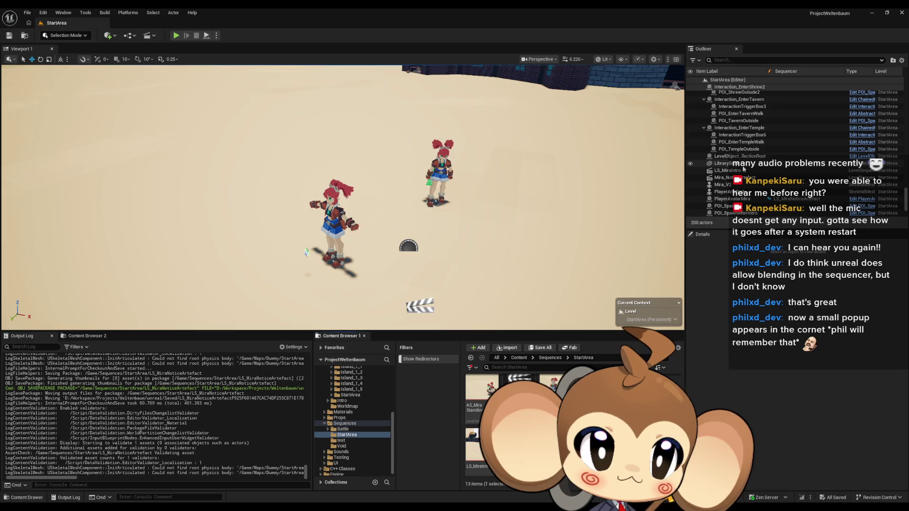
Run DevTool_FillArrays on LevelObjectCollectionRoot and save the StartArea level.
left_click(745, 175)
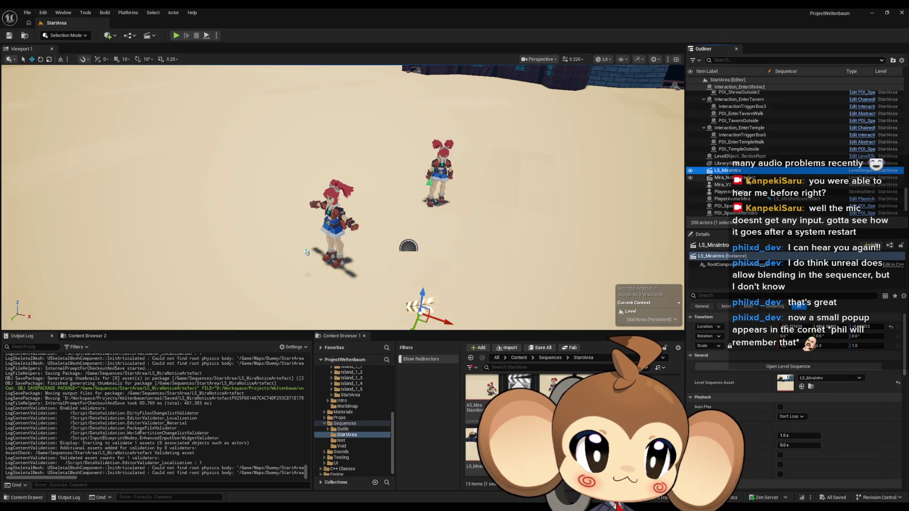
left_click(739, 156)
scroll(762, 399, "down", 5)
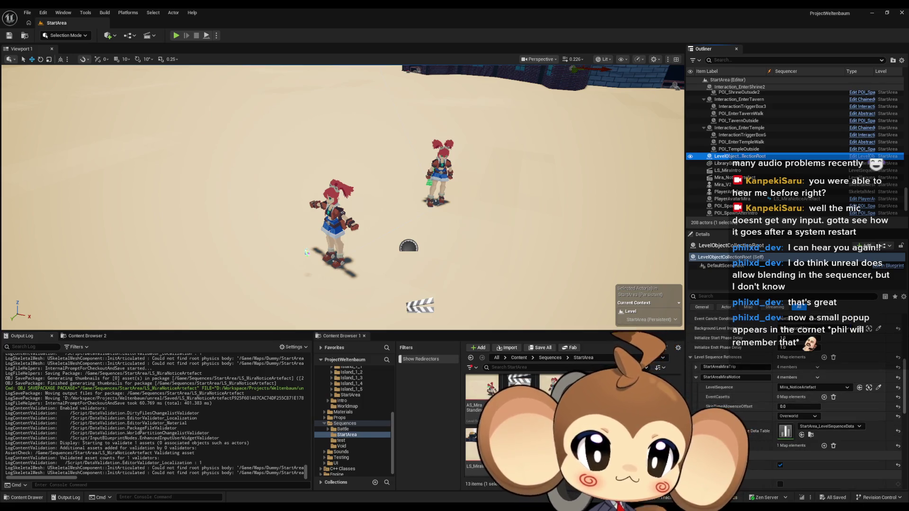
scroll(738, 388, "up", 3)
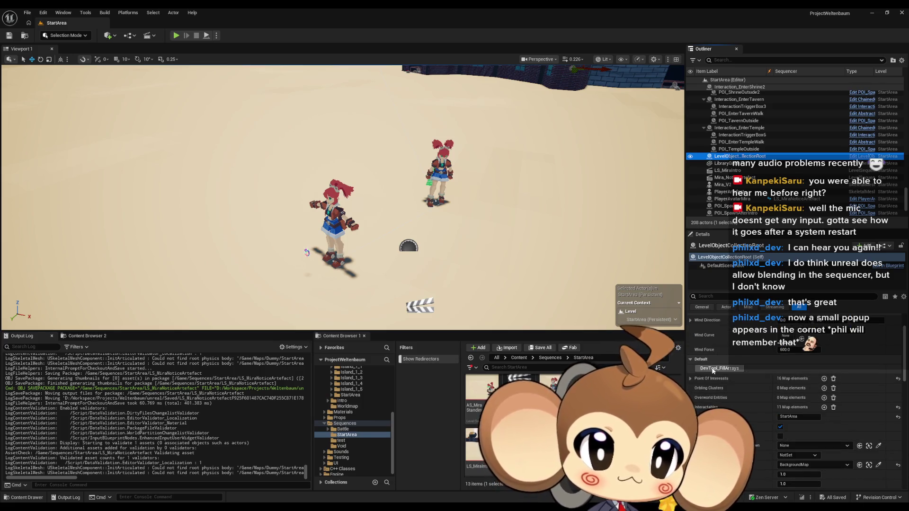
left_click(713, 371)
left_click_drag(564, 246, 564, 218)
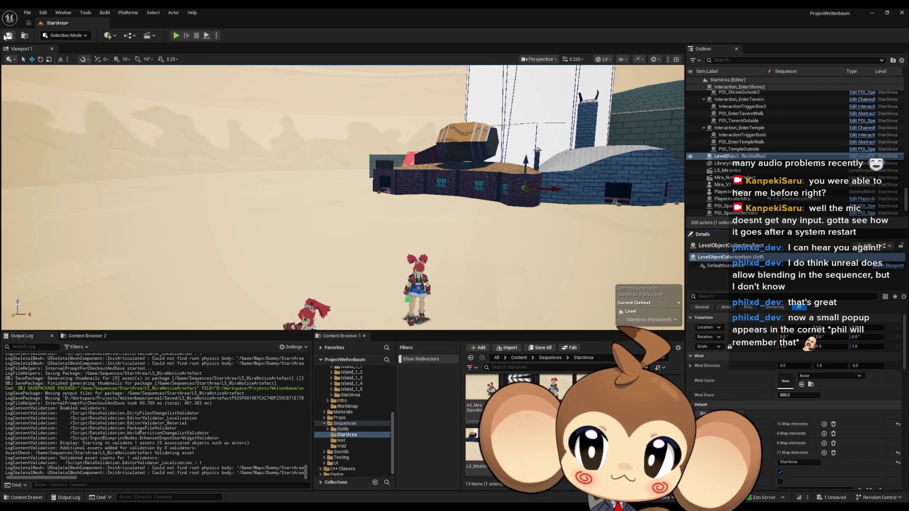
key("ctrl+s")
scroll(792, 369, "down", 5)
scroll(791, 370, "down", 2)
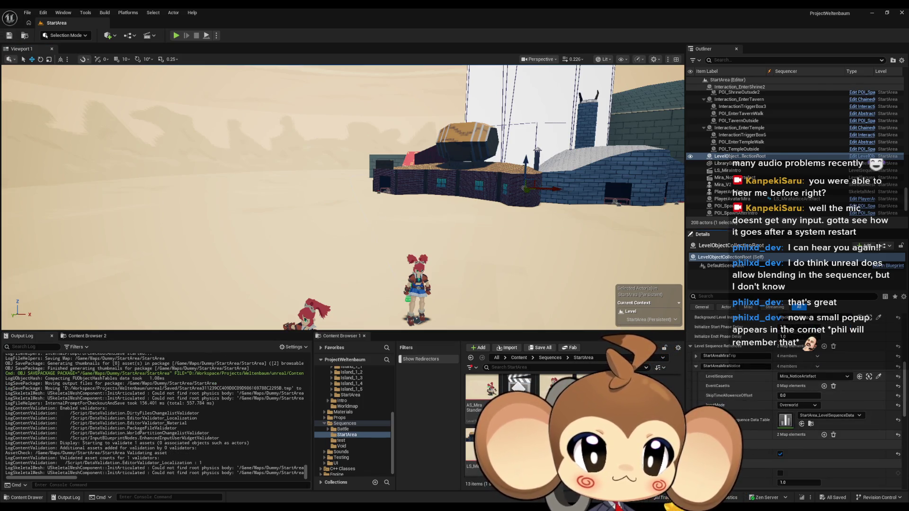
left_click_drag(410, 246, 410, 246)
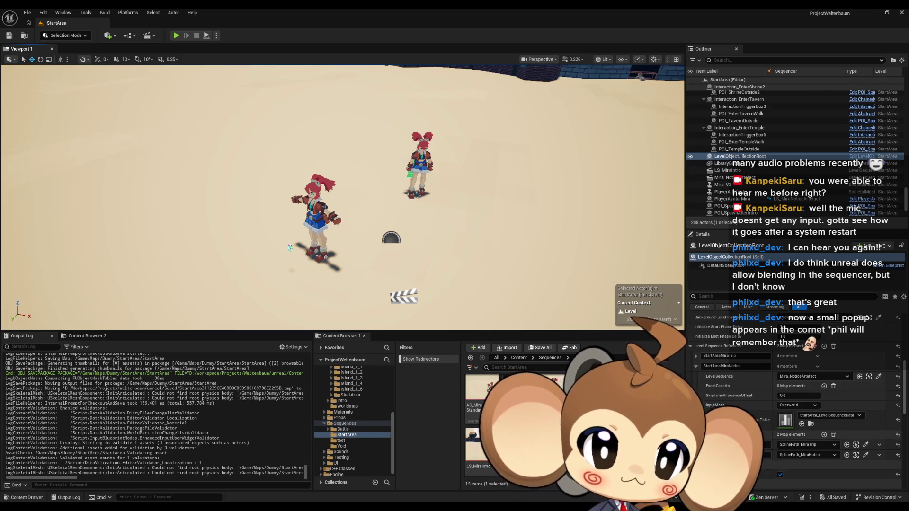
Set SplinePath_MiraNotice's Spline Path ID to MiraNoticePath and save the level.
left_click(846, 454)
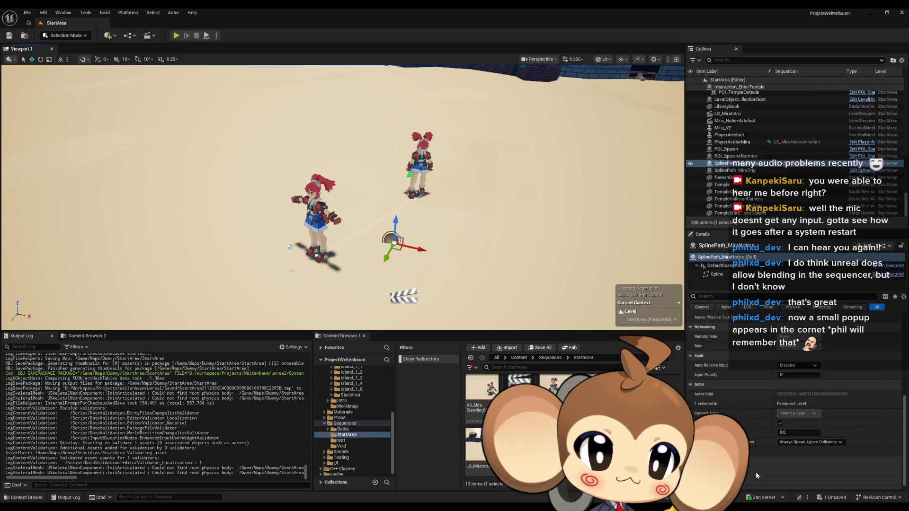
scroll(741, 413, "up", 5)
left_click(800, 365)
type("MiraTrippingPath")
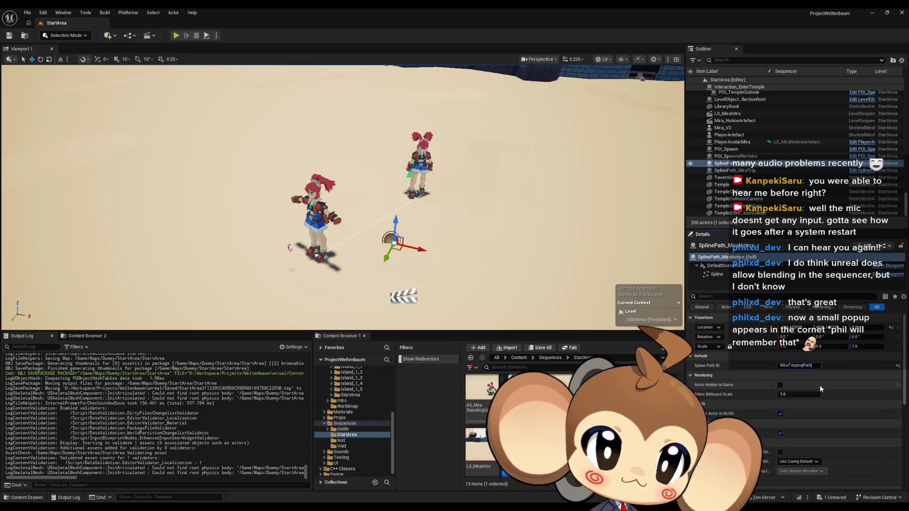
key("BackSpace")
key("BackSpace")
key("BackSpace")
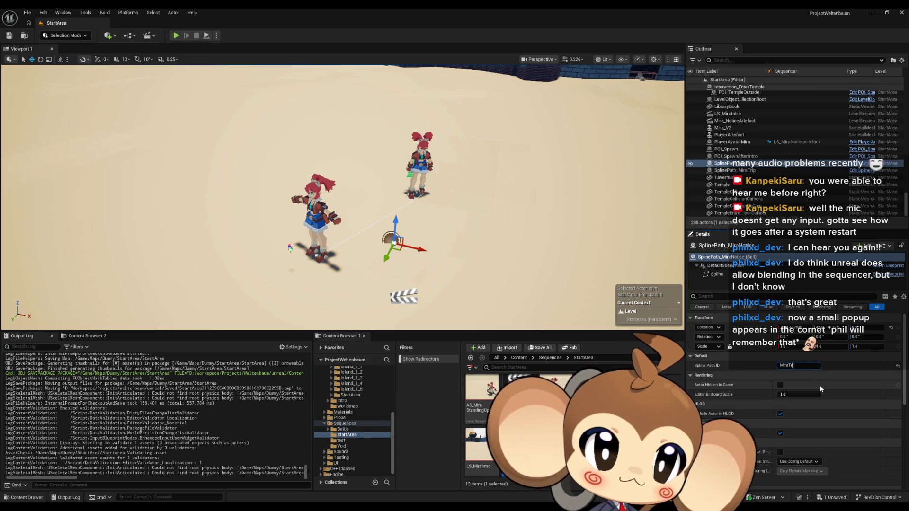
type("Notice")
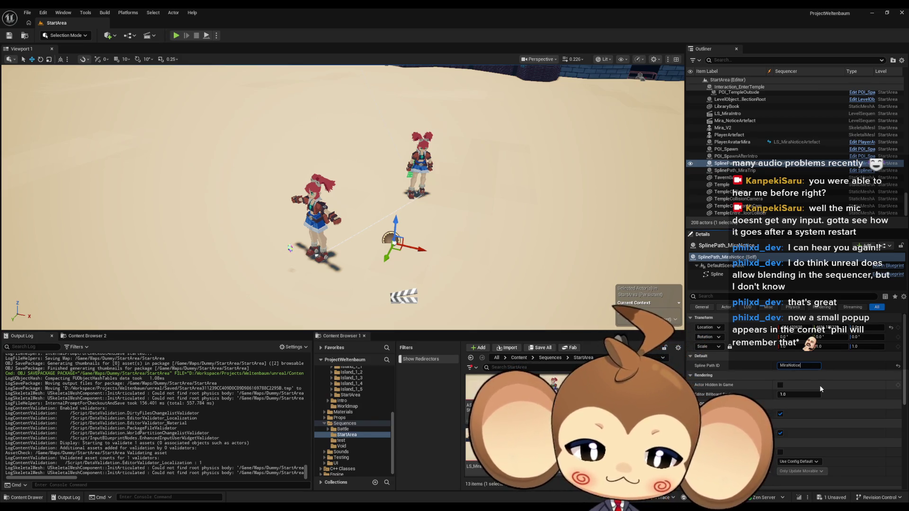
type("Path")
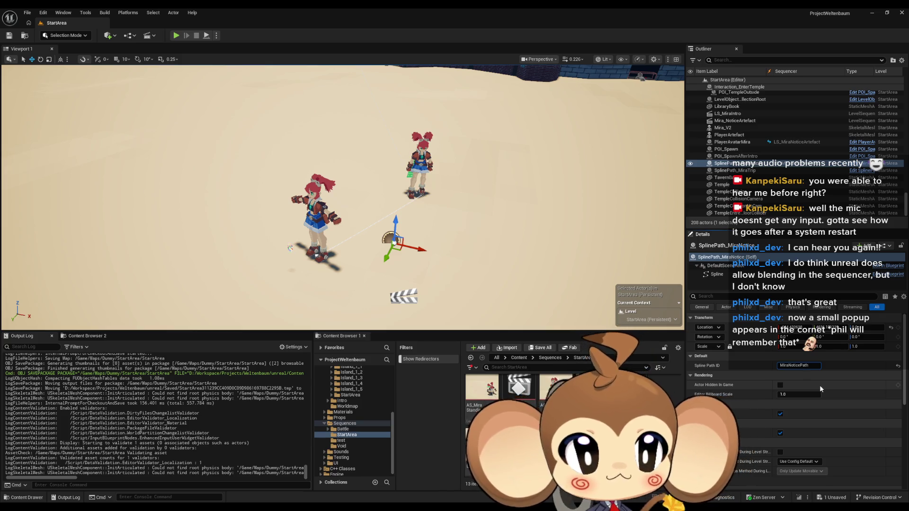
key("Return")
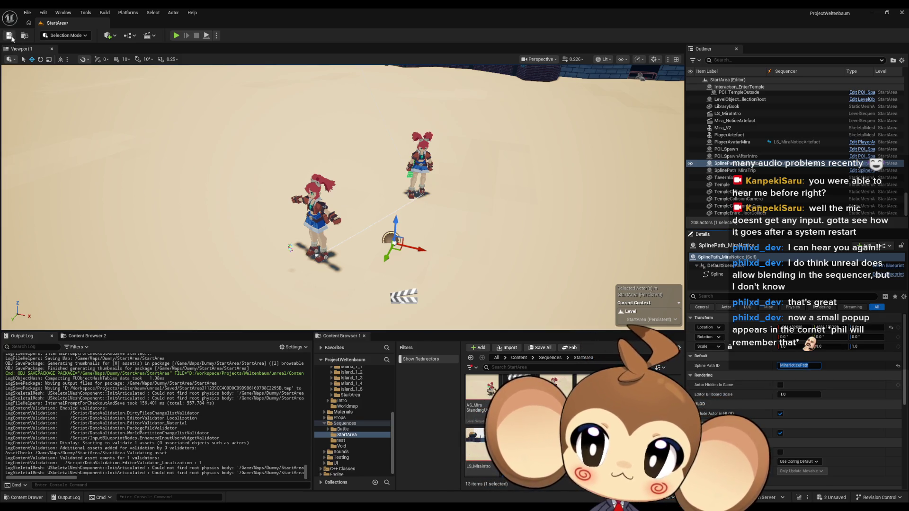
key("ctrl+s")
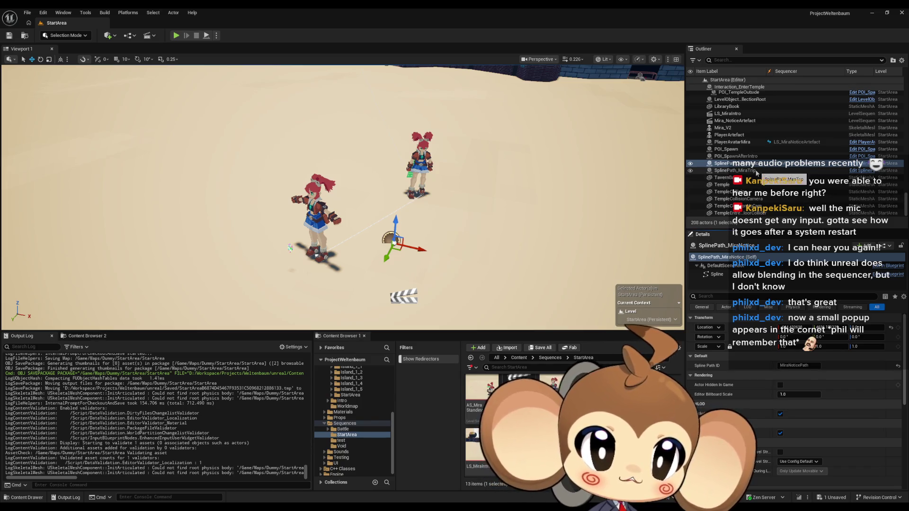
Check LevelObjectCollectionRoot's Spline Paths map, save StartArea, and bring back the LS_MiraNoticeArtefact blueprint.
left_click(743, 99)
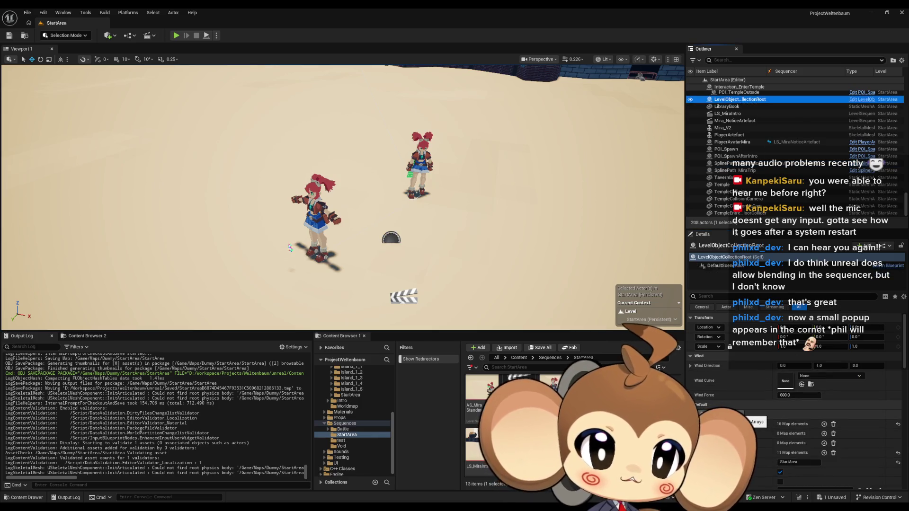
scroll(773, 436, "down", 3)
key("f")
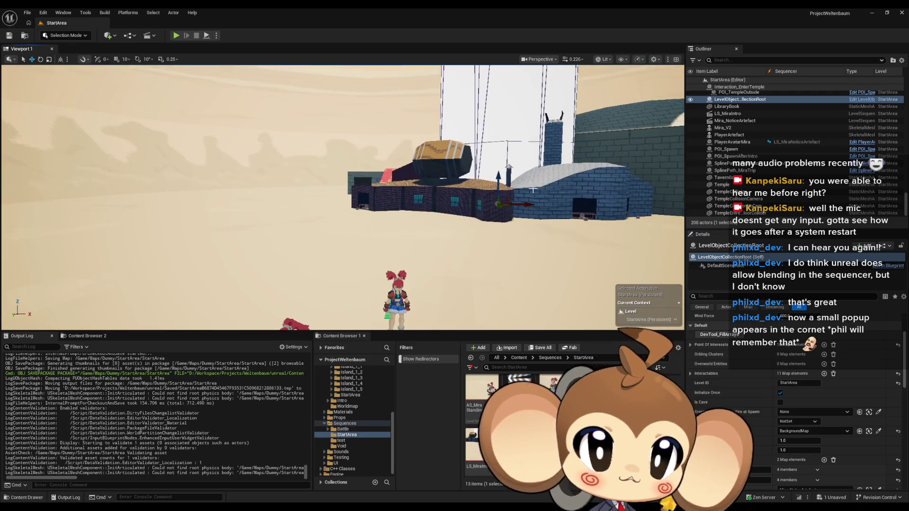
scroll(820, 387, "up", 3)
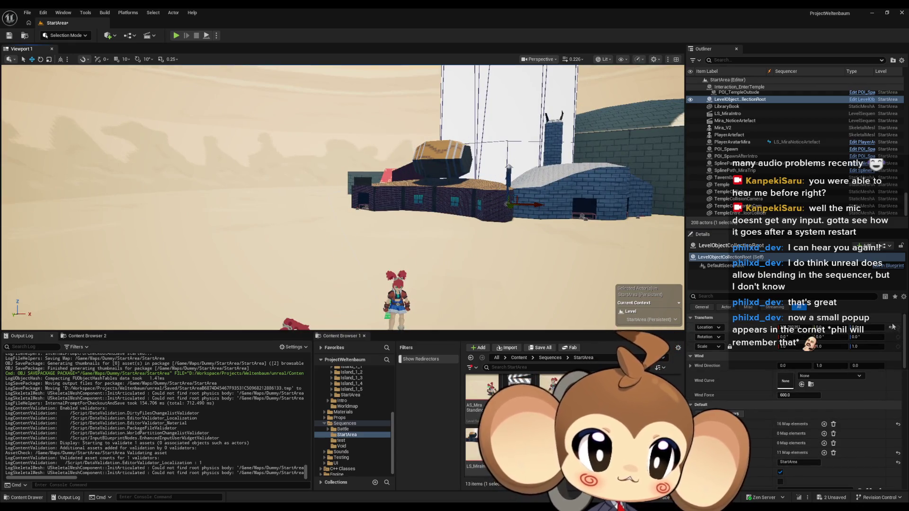
scroll(805, 398, "down", 5)
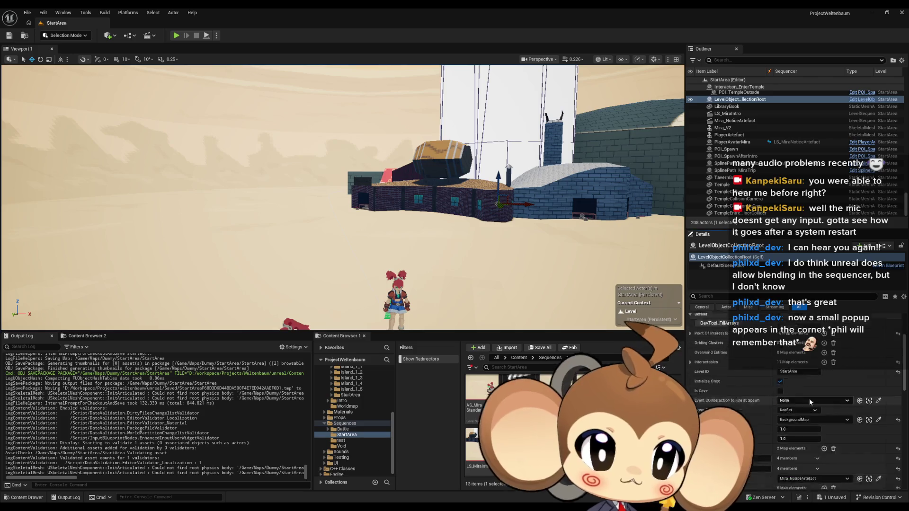
key("ctrl+s")
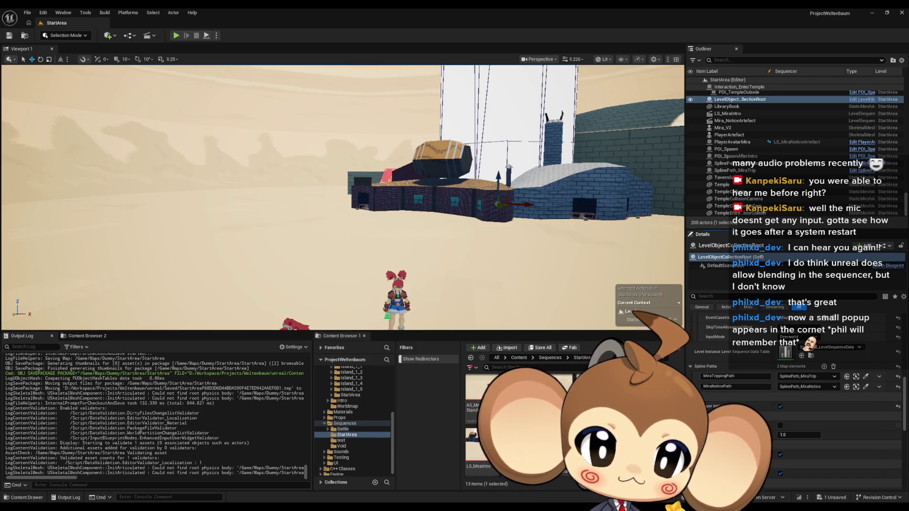
left_click(396, 485)
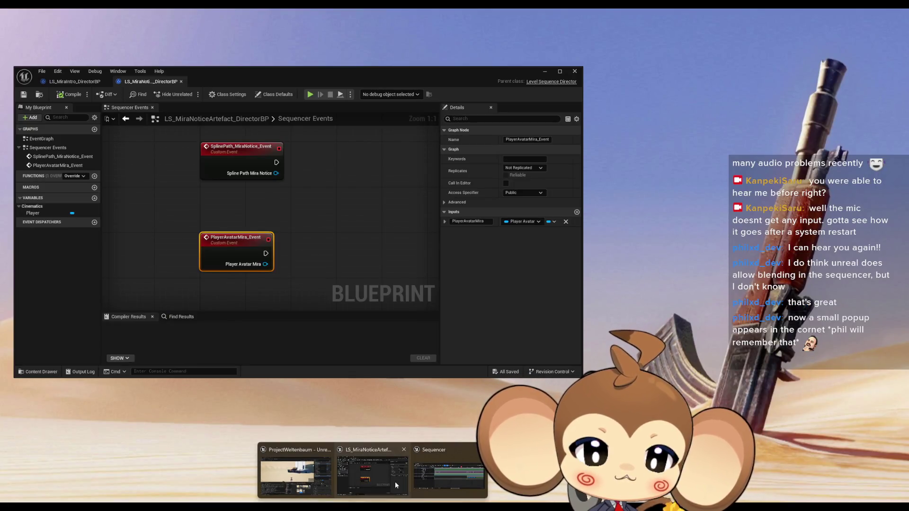
Review the intro director's GetPathForMira function before returning to the notice-artefact director blueprint.
left_click(397, 485)
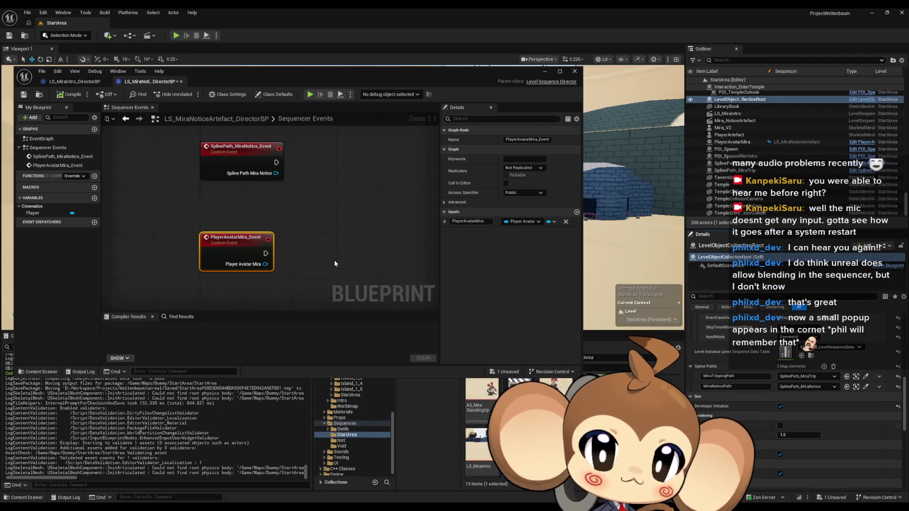
left_click(74, 81)
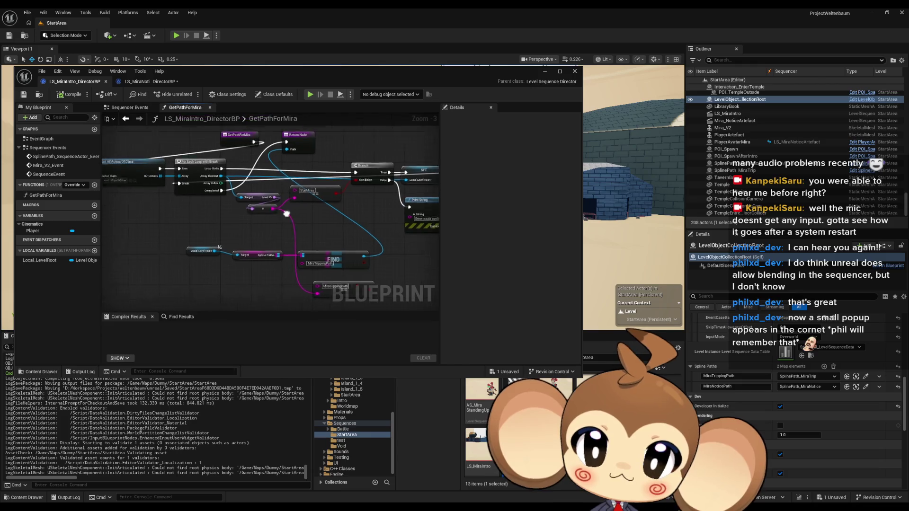
scroll(331, 224, "down", 2)
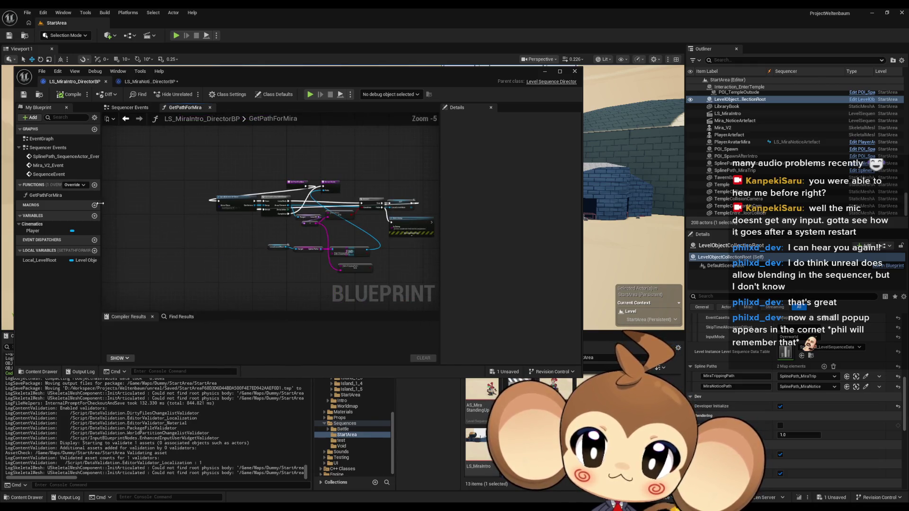
left_click(45, 195)
left_click(146, 82)
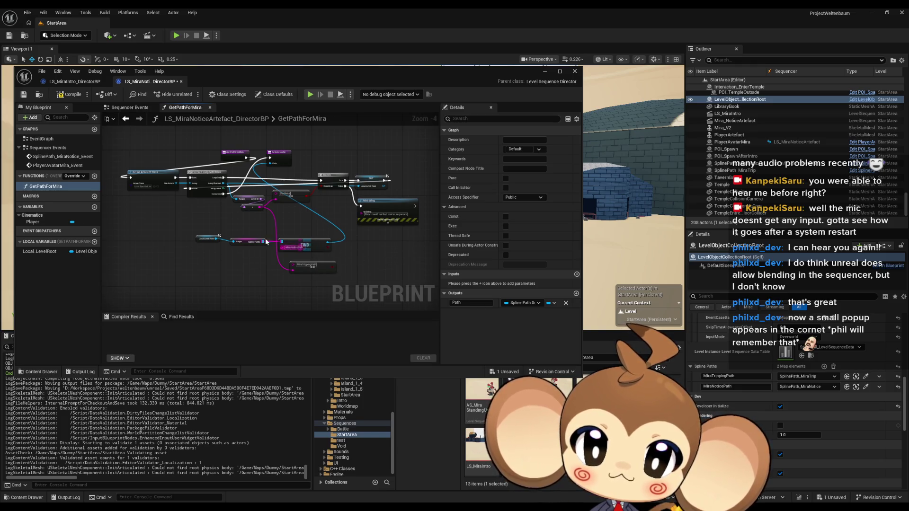
Move the Return Node lower and reposition the Print String node in GetPathForMira.
mouse_move(278, 155)
left_mouse_down()
mouse_move(258, 279)
mouse_move(265, 285)
left_mouse_up()
left_click(124, 171)
scroll(225, 227, "up", 3)
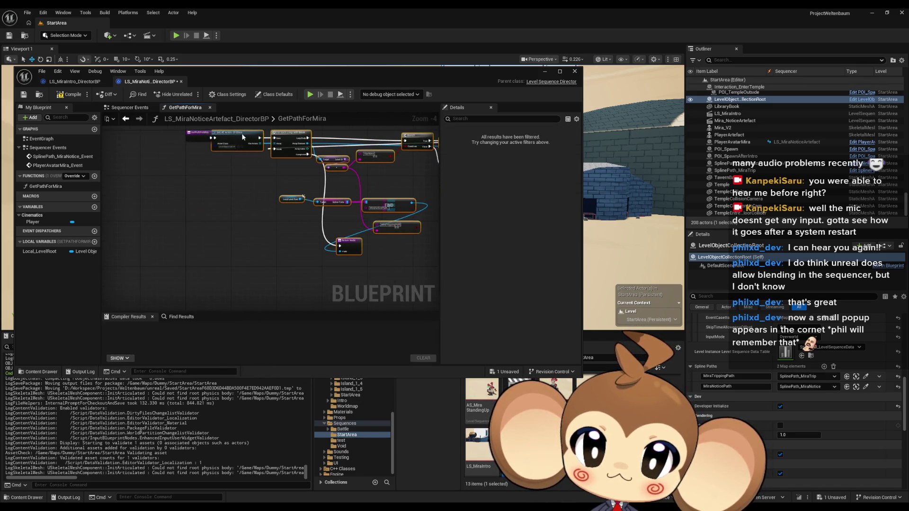
left_click_drag(225, 228, 119, 245)
left_click(308, 190)
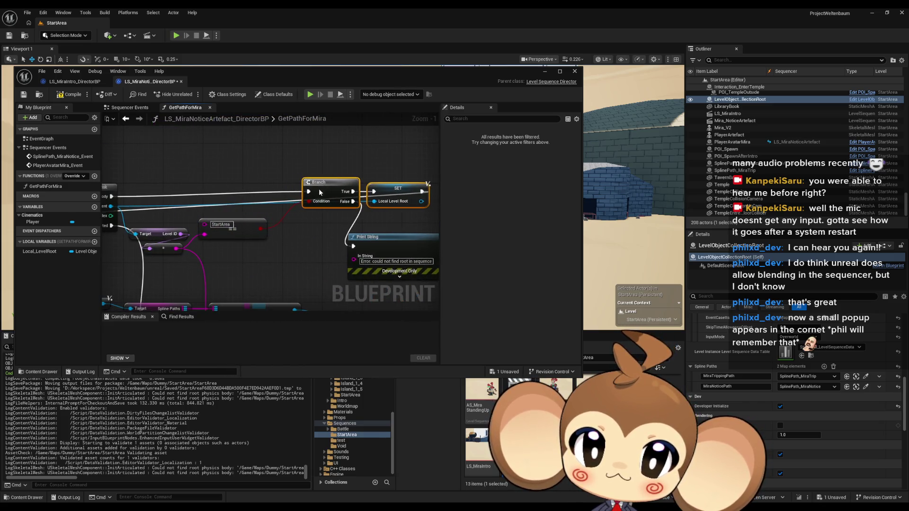
left_click_drag(311, 190, 263, 226)
left_click_drag(335, 237, 347, 222)
Place the MiraTrippingPath lookup and Return Node beside the Branch, then save the blueprint.
left_click_drag(271, 206, 424, 183)
left_click_drag(352, 283, 305, 239)
left_click_drag(290, 279, 299, 296)
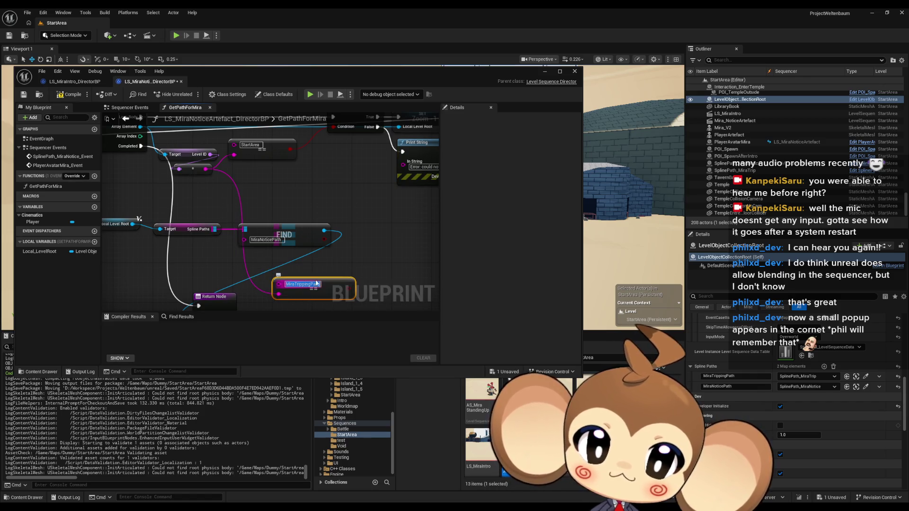
mouse_move(208, 296)
left_mouse_down()
mouse_move(337, 234)
mouse_move(352, 243)
mouse_move(428, 161)
mouse_move(349, 257)
left_mouse_up()
scroll(349, 258, "down", 2)
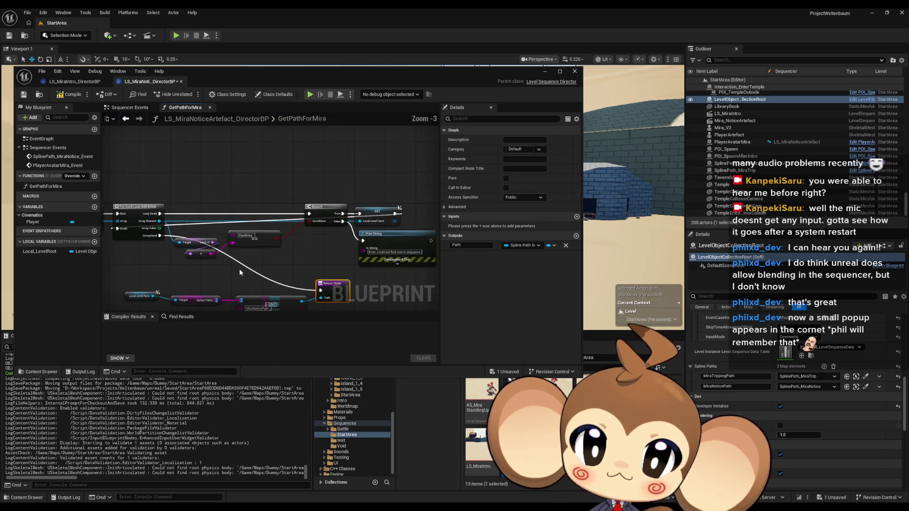
mouse_move(163, 240)
left_mouse_down()
mouse_move(391, 259)
mouse_move(246, 248)
left_mouse_up()
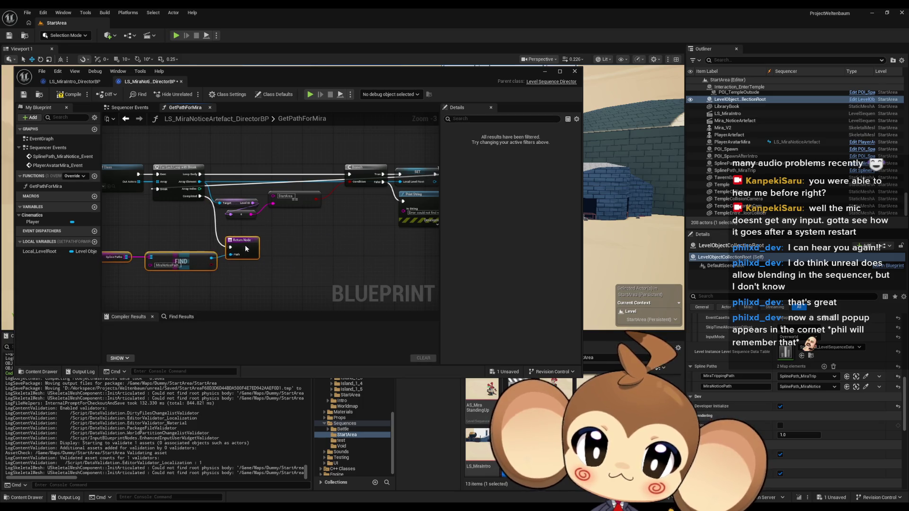
key("ctrl+s")
left_click(70, 82)
Move the Return Node below the loop and shift the Find nodes left in GetPathForMira.
scroll(346, 247, "up", 2)
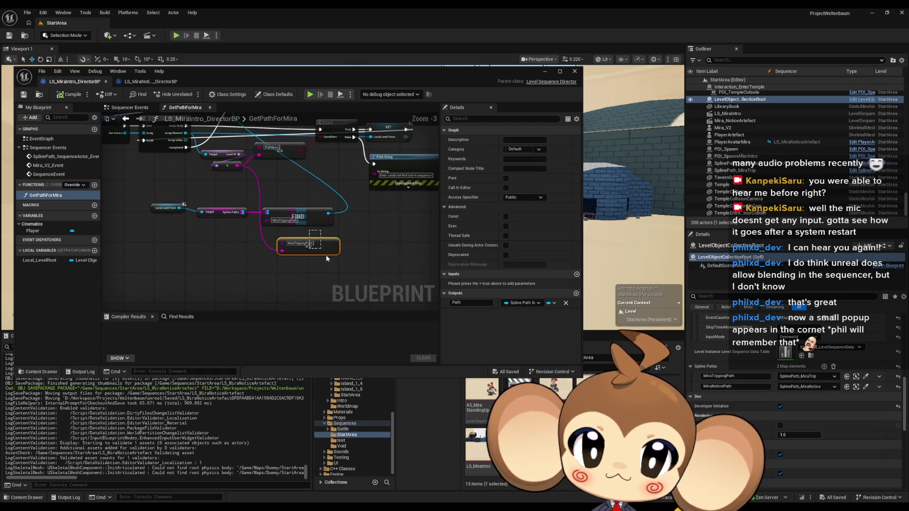
scroll(284, 244, "down", 3)
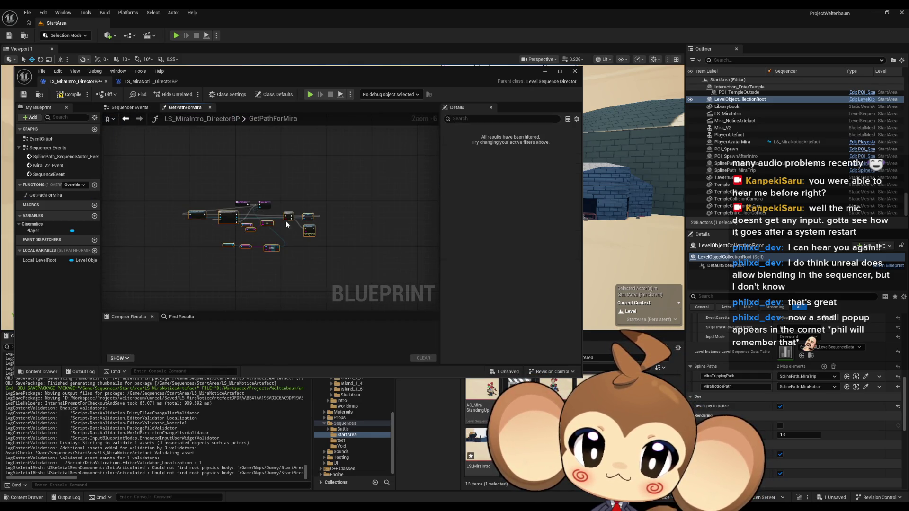
scroll(252, 189, "up", 3)
mouse_move(256, 195)
left_mouse_down()
mouse_move(365, 201)
mouse_move(189, 189)
left_mouse_up()
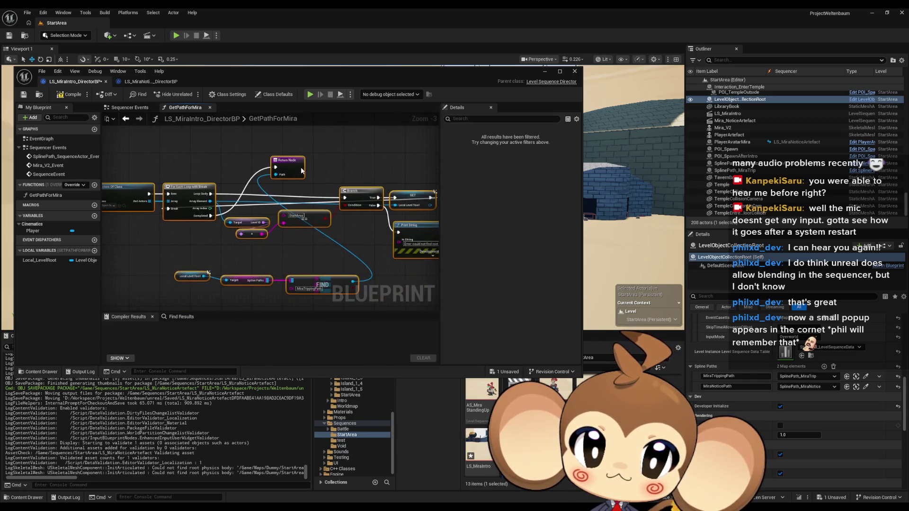
left_click(363, 263)
left_click_drag(363, 262, 386, 270)
left_click_drag(436, 252, 209, 286)
left_click_drag(382, 246, 260, 242)
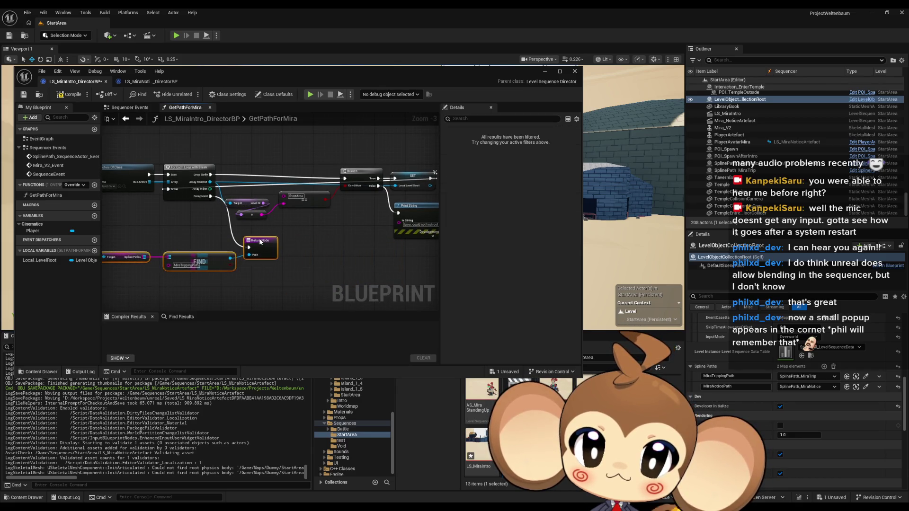
left_click(317, 245)
left_click_drag(317, 245, 356, 221)
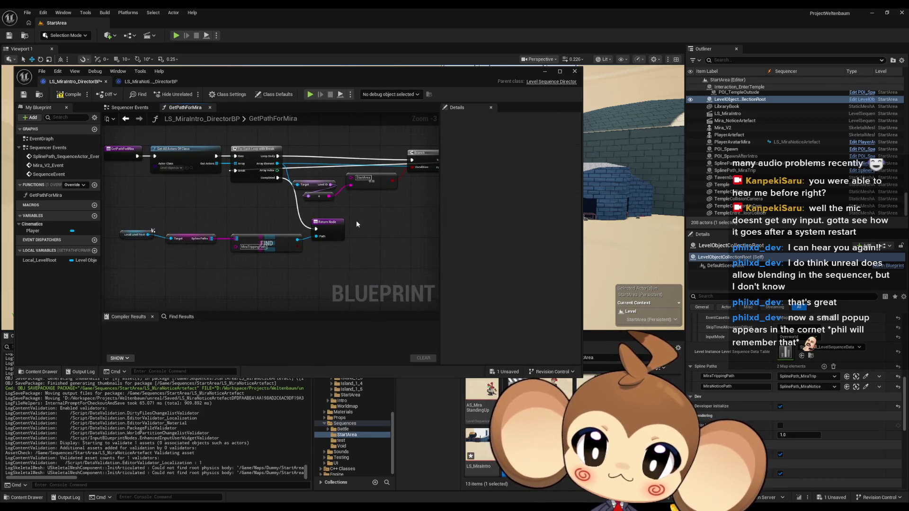
Compile LS_MiraIntro_DirectorBP and view its Sequencer Events graph.
left_click(85, 96)
double_click(42, 139)
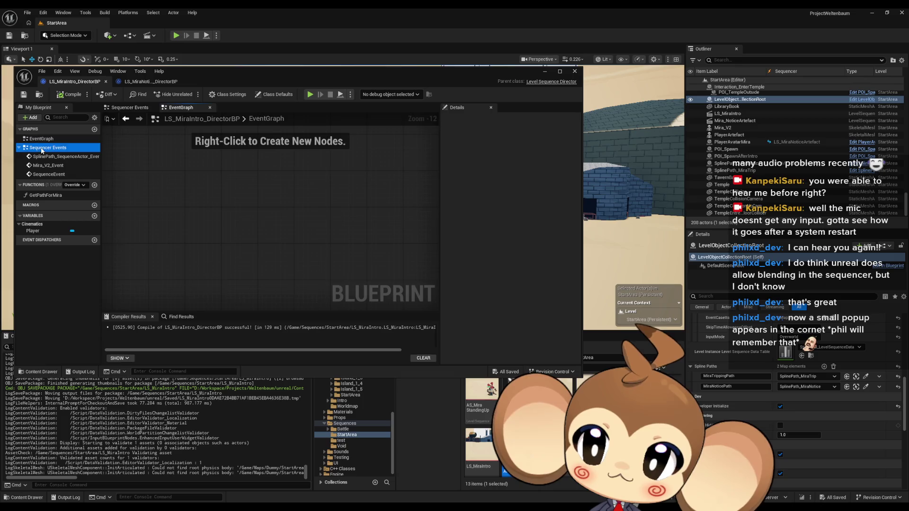
double_click(42, 149)
scroll(286, 232, "up", 4)
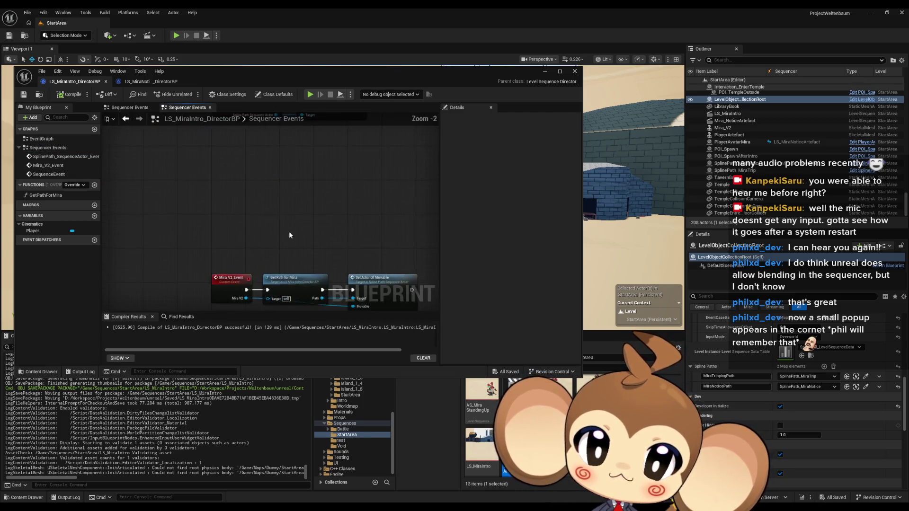
scroll(246, 246, "up", 2)
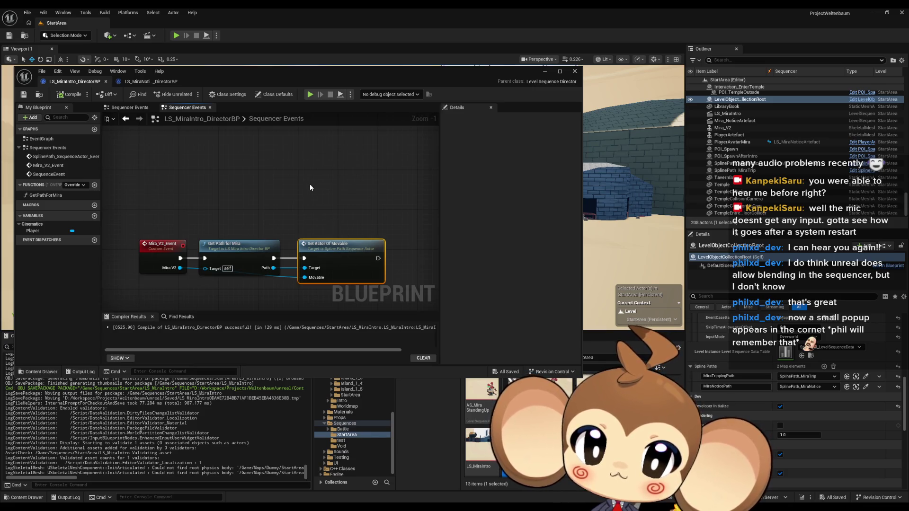
Compare the MiraNoticeArtefact director's Sequencer Events graph against the MiraIntro director's.
left_click(141, 82)
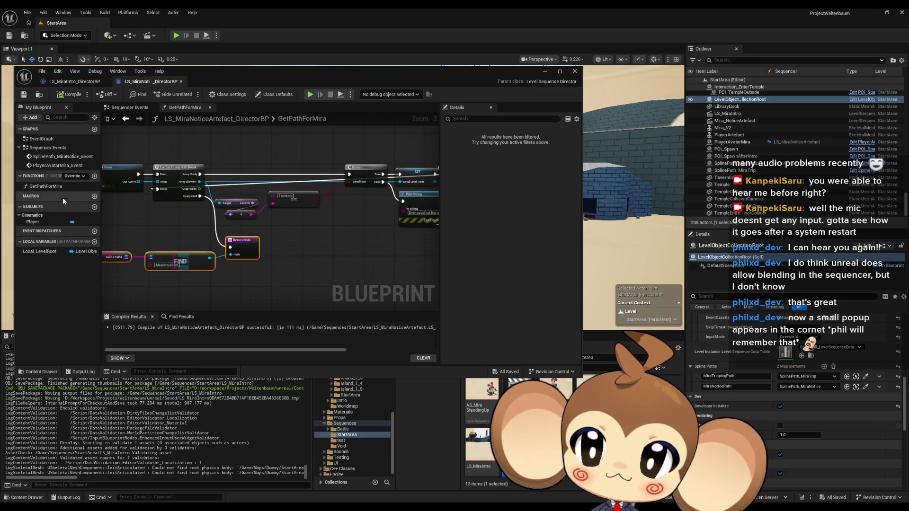
double_click(57, 156)
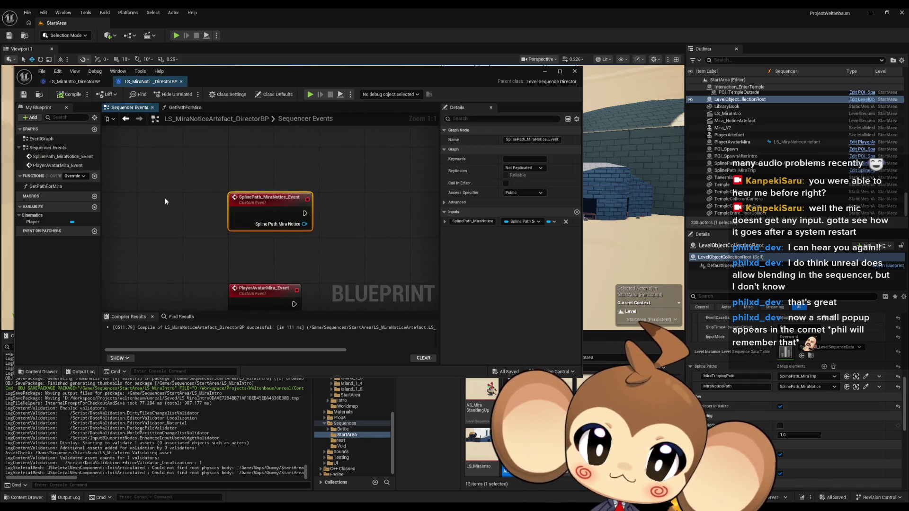
left_click_drag(304, 199, 305, 264)
left_click(66, 83)
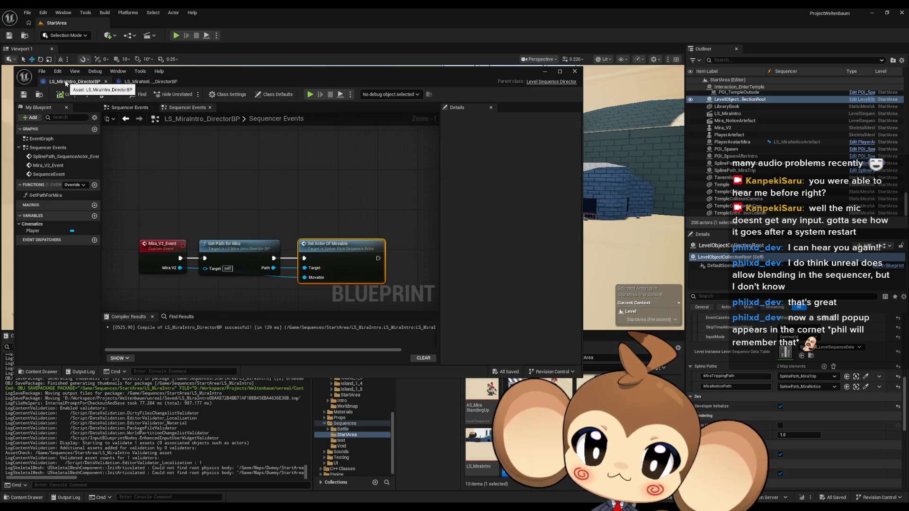
left_click(147, 81)
Place a GetPathForMira node in Sequencer Events and feed its Path into Set Actor Of Movable.
mouse_move(45, 186)
left_mouse_down()
mouse_move(374, 261)
mouse_move(311, 249)
mouse_move(341, 244)
left_mouse_up()
type("set mova")
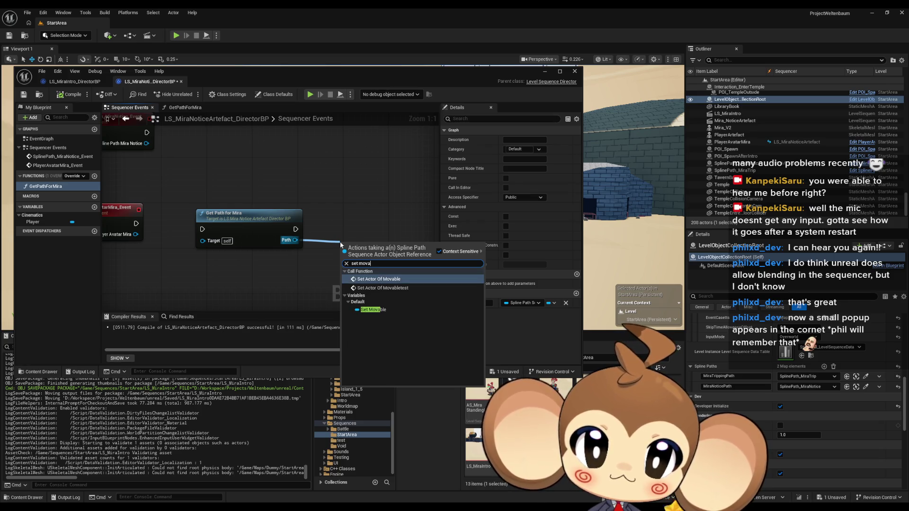
key("Return")
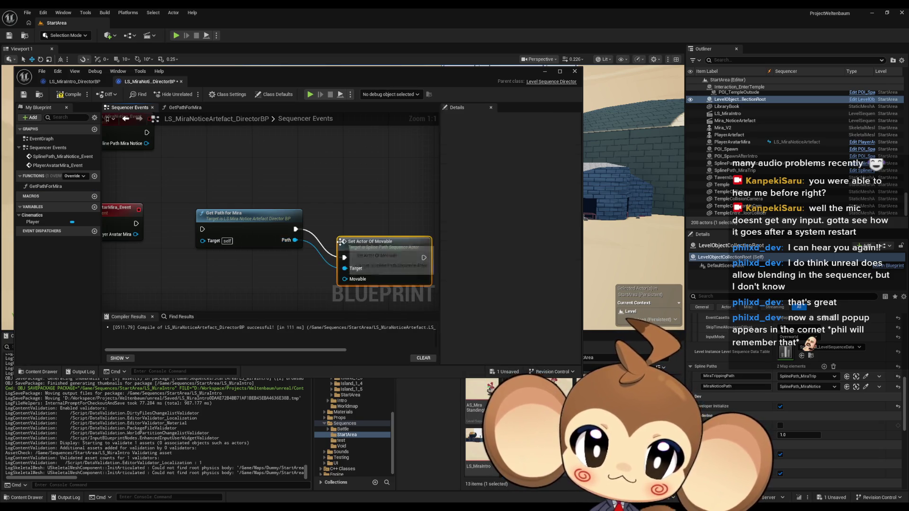
Delete the SetActorOfMovabletest function from SplinePath_SequenceActor and compile it.
double_click(385, 246)
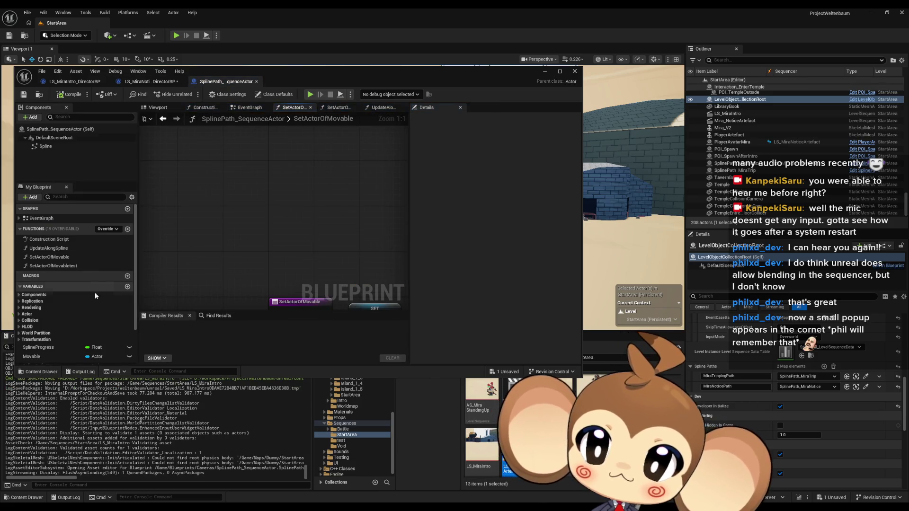
double_click(52, 265)
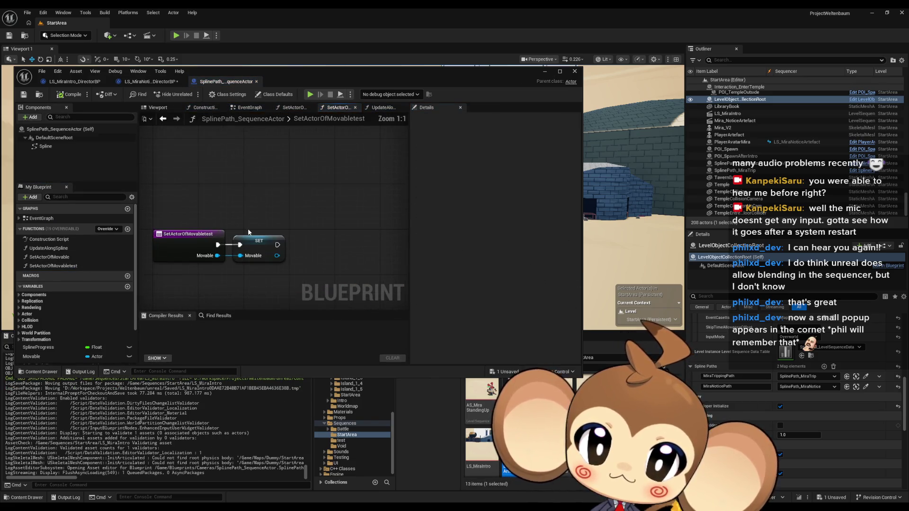
double_click(66, 256)
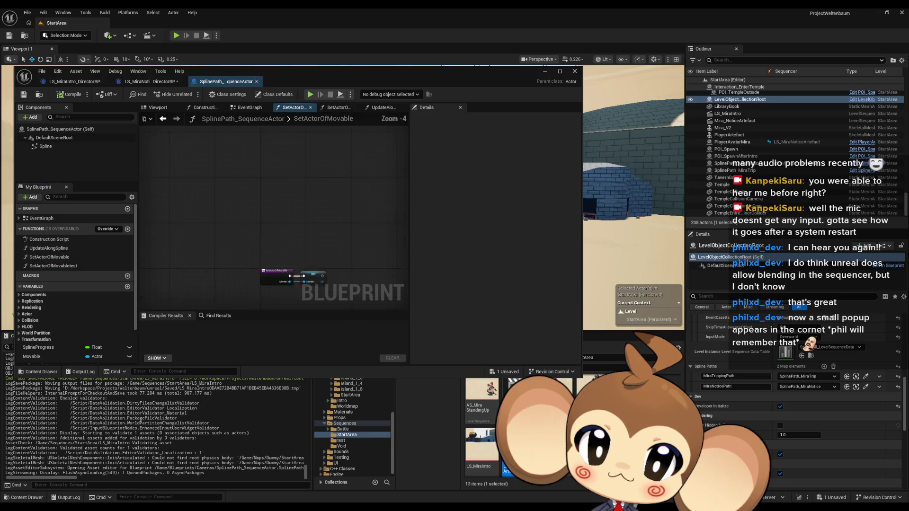
left_click(71, 266)
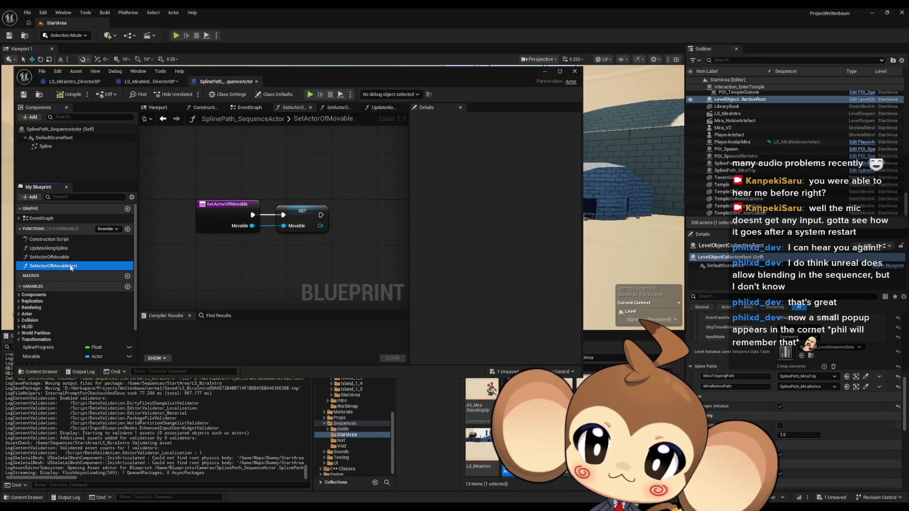
key("Delete")
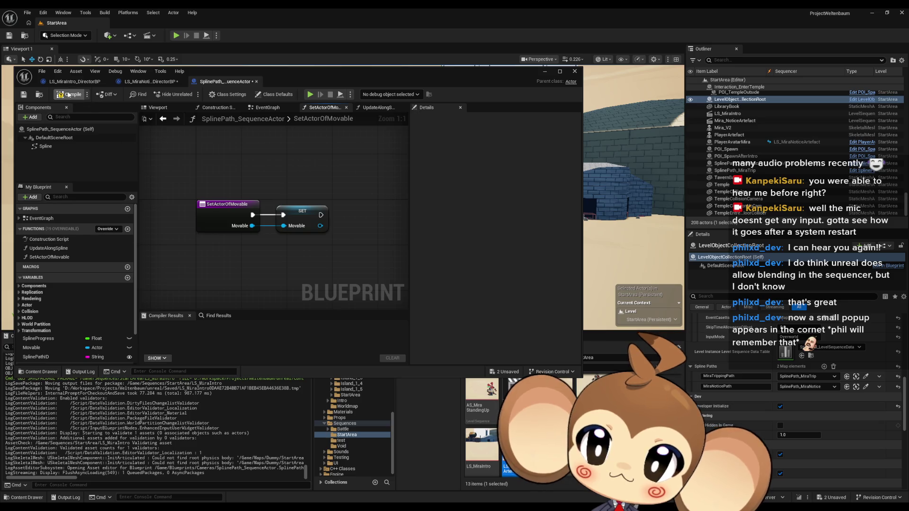
key("ctrl+shift+s")
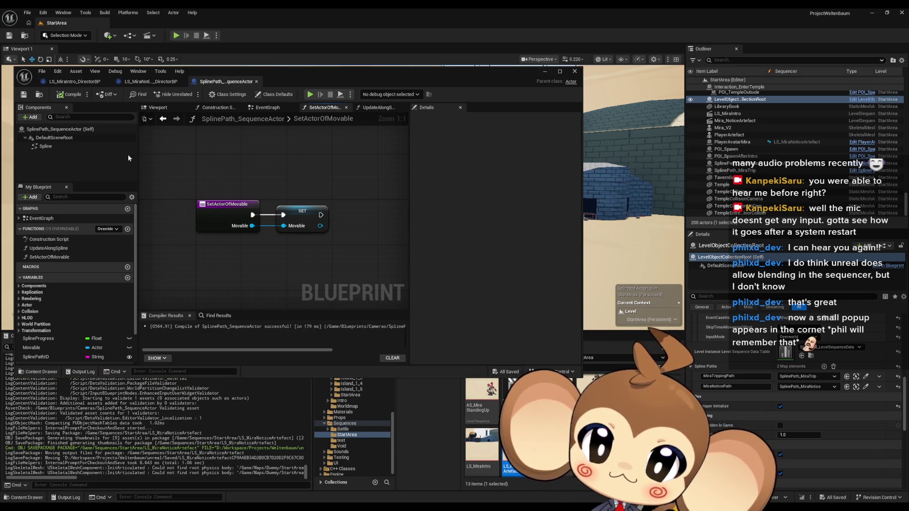
Wire PlayerAvatarMira_Event into Get Path for Mira in the MiraNoticeArtefact director.
left_click(137, 84)
left_click(361, 231)
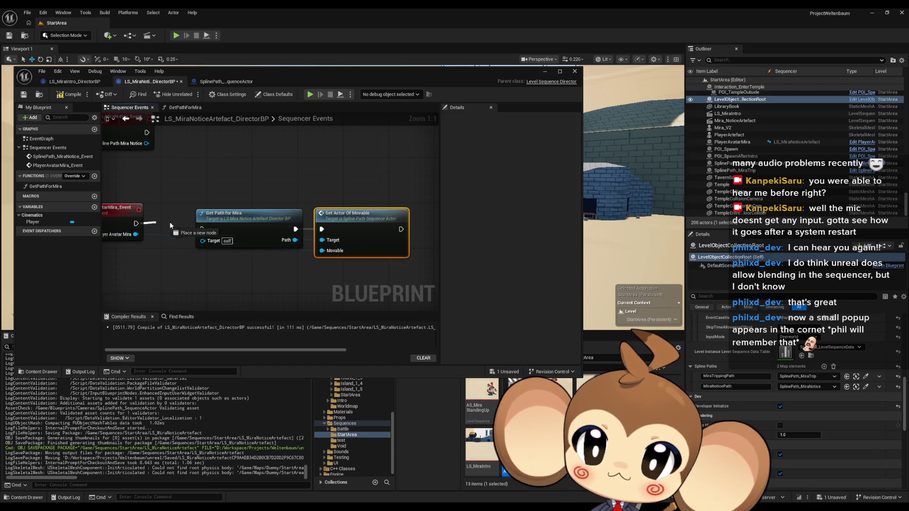
left_click_drag(204, 221, 163, 215)
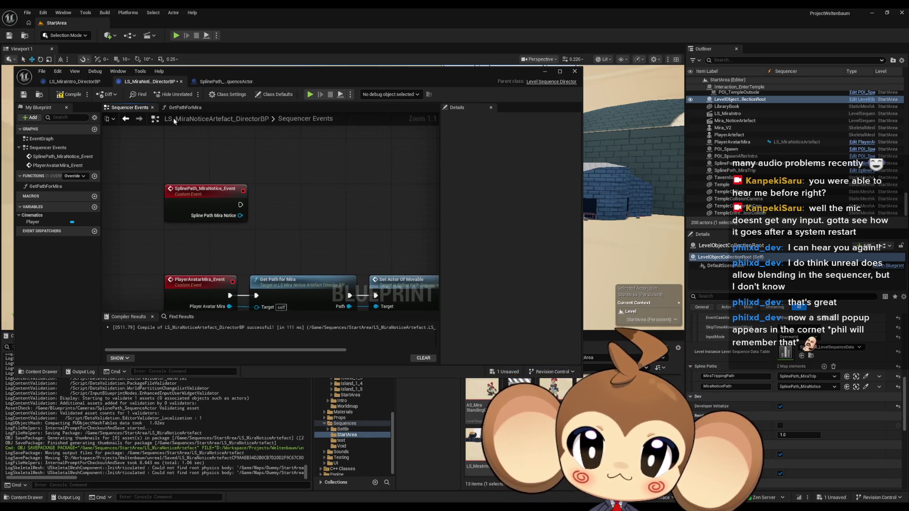
Check how the MiraIntro director wires its spline event to Update Along Spline.
left_click(73, 82)
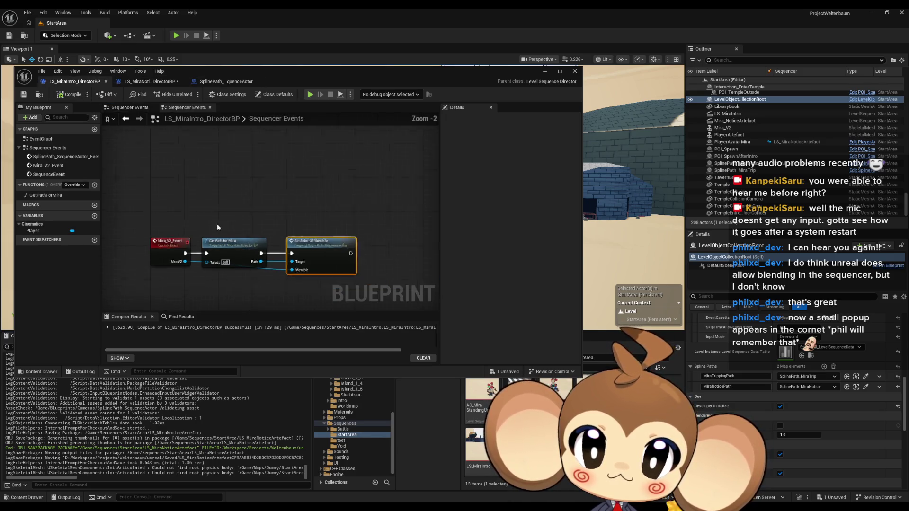
scroll(218, 225, "down", 3)
left_click_drag(229, 209, 266, 259)
scroll(265, 259, "up", 3)
left_click_drag(271, 174, 259, 206)
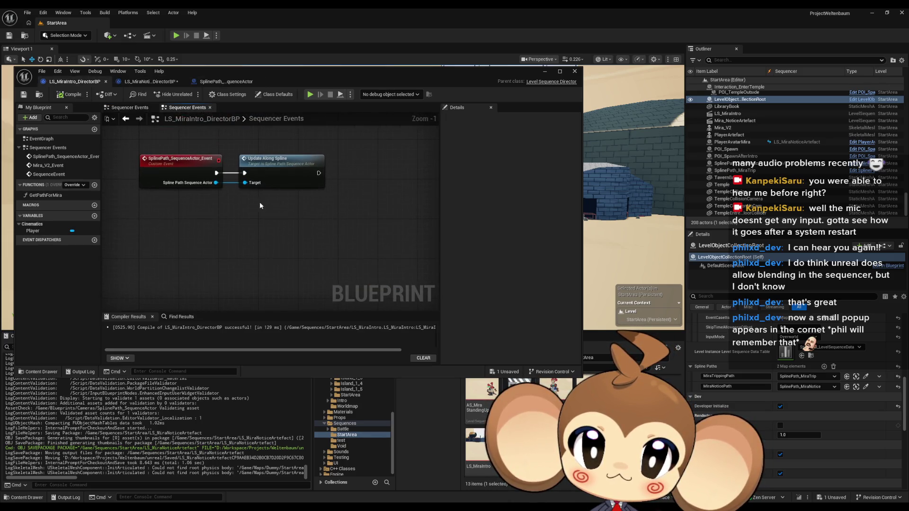
Add an Update Along Spline node wired from Spline Path Mira Notice beside the event.
left_click(150, 82)
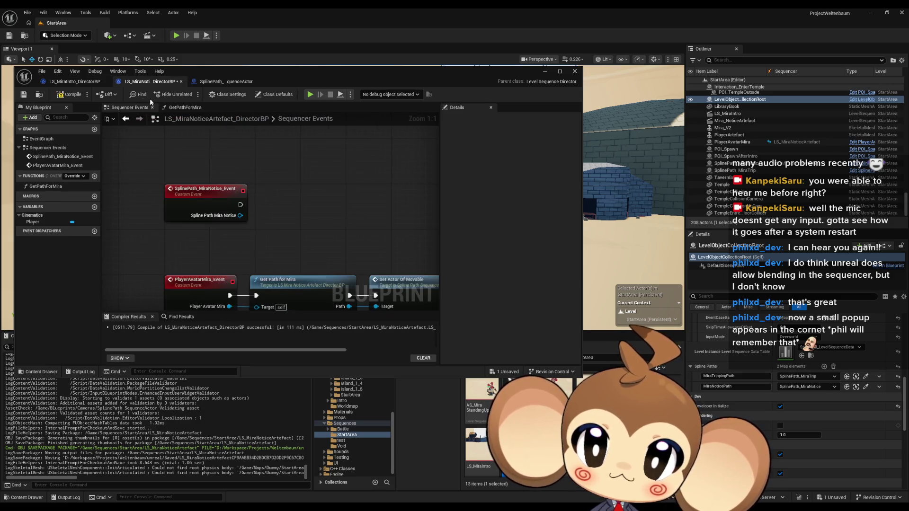
left_click_drag(233, 217, 302, 213)
type("up")
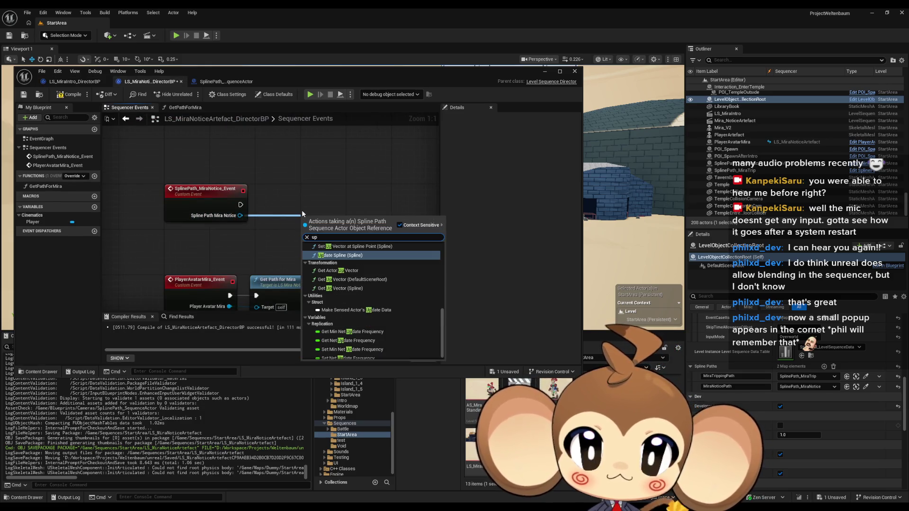
type("da")
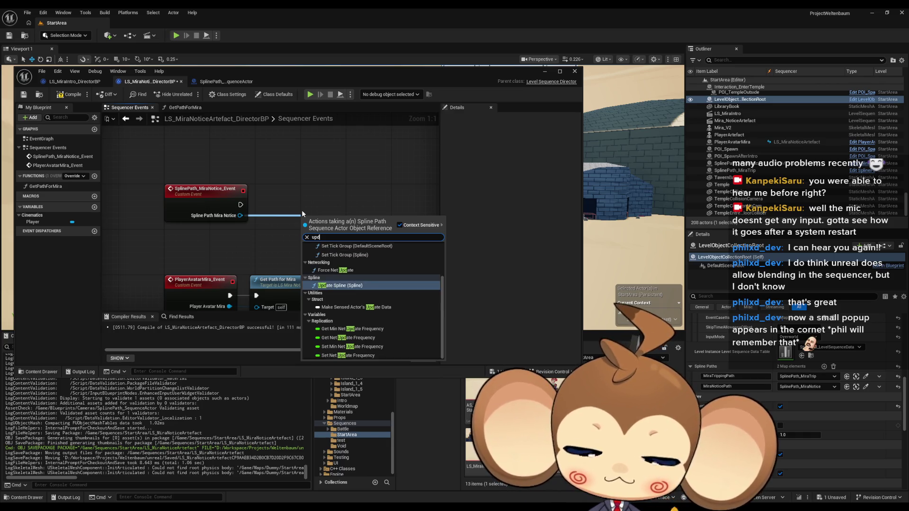
key("Up")
key("Up")
key("Return")
left_click_drag(353, 231, 319, 203)
left_click(381, 224)
scroll(381, 224, "down", 1)
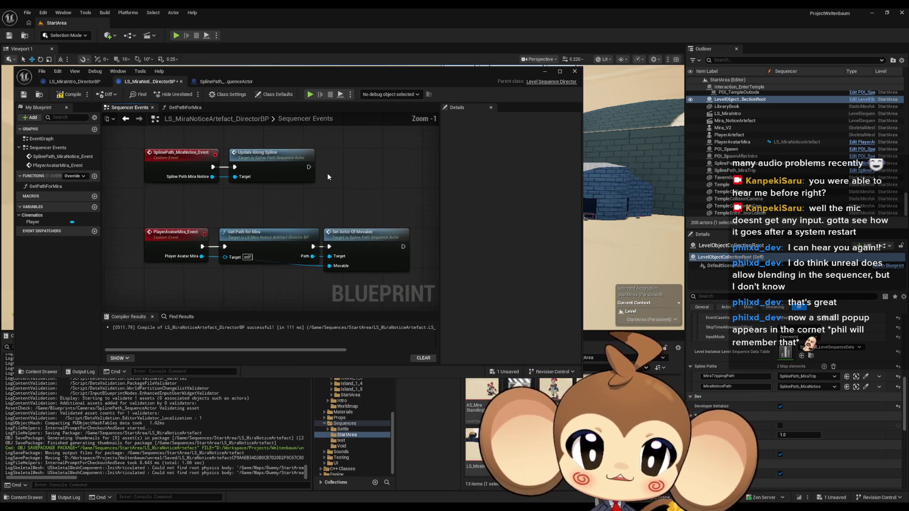
Compile the MiraNoticeArtefact director blueprint and review the PlayerAvatarMira nodes.
left_click(74, 95)
scroll(346, 195, "down", 2)
scroll(244, 254, "up", 4)
left_click_drag(236, 254, 259, 264)
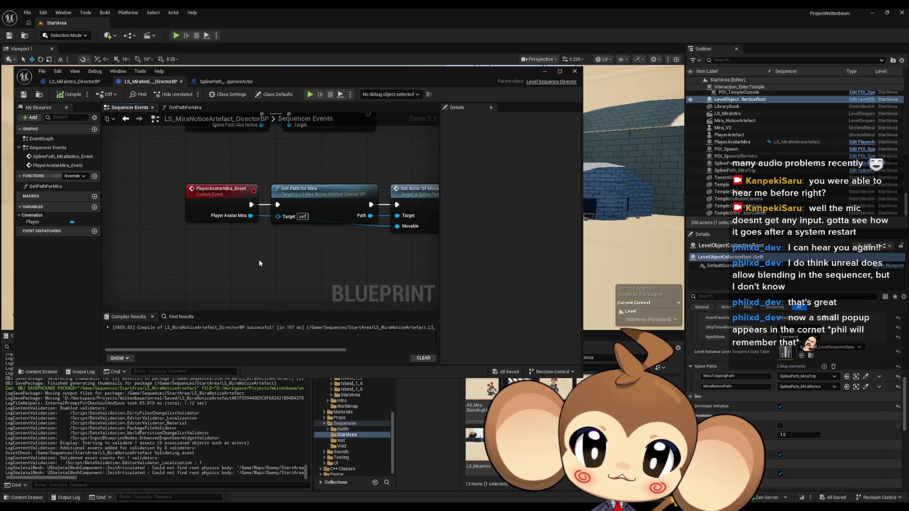
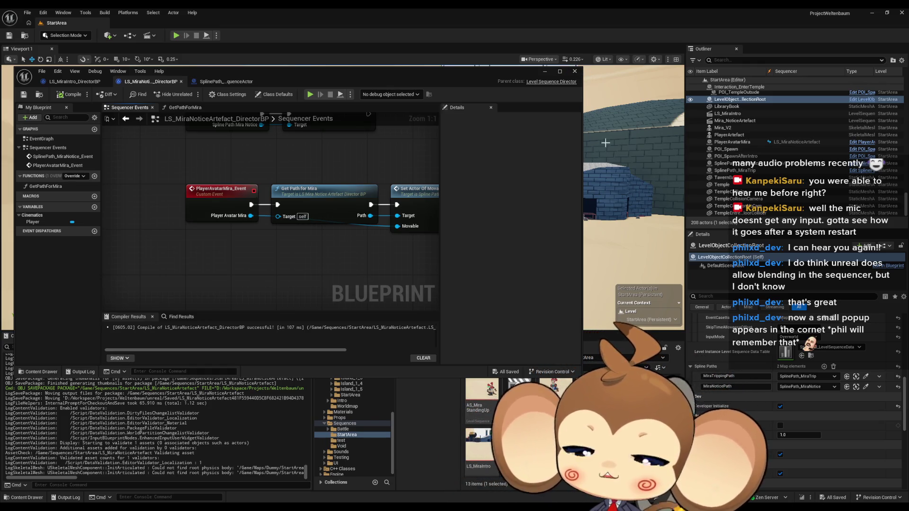
Move the director Blueprint window aside and open PlayerAvatarArtefact from /Game/Blueprints/VisualEntity.
mouse_move(425, 76)
left_mouse_down()
mouse_move(255, 102)
mouse_move(209, 142)
left_mouse_up()
left_click(519, 360)
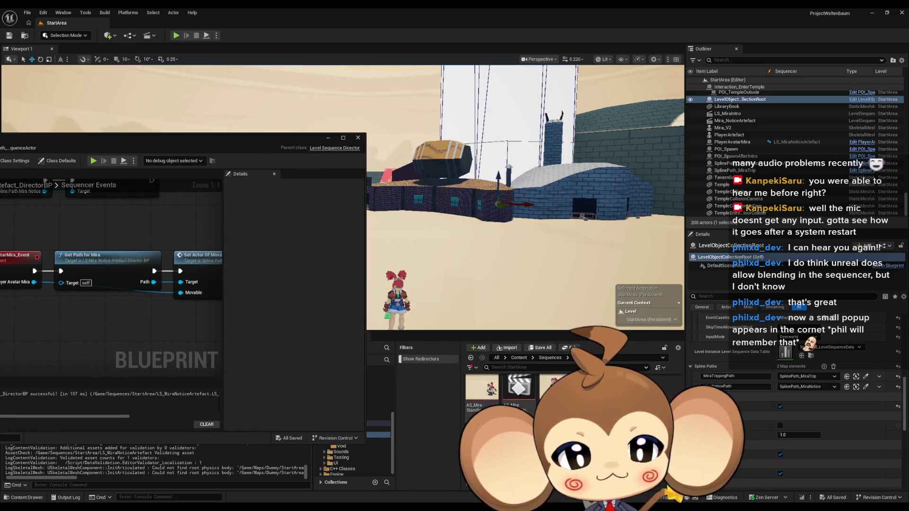
type("/Game/Sequences/StartArea")
key("Return")
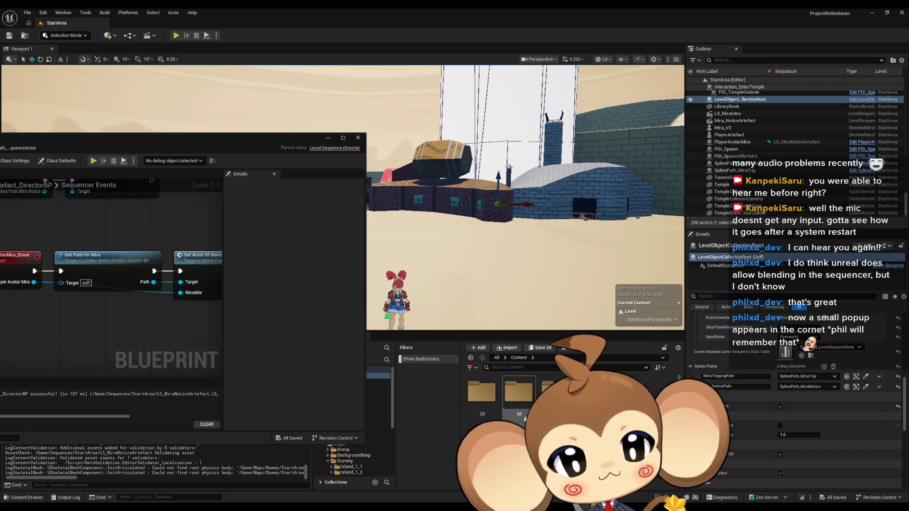
double_click(531, 401)
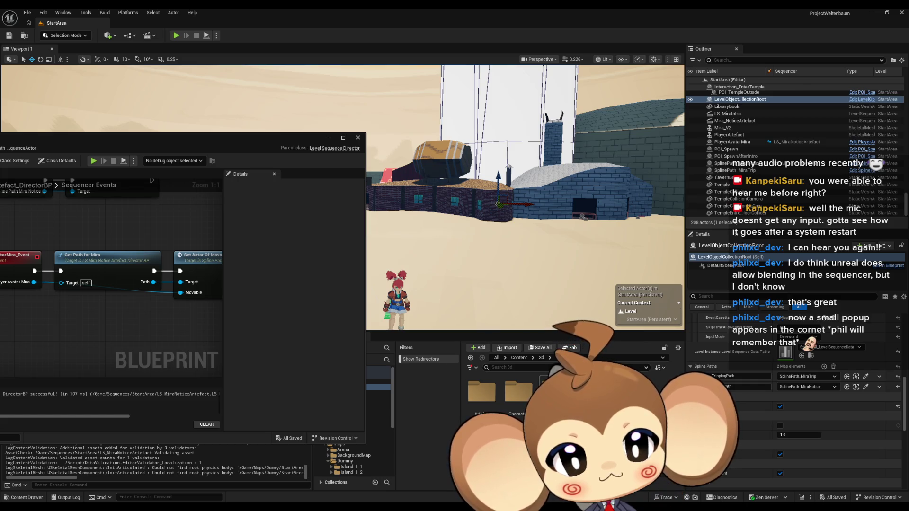
double_click(482, 392)
key("alt+Left")
key("alt+Left")
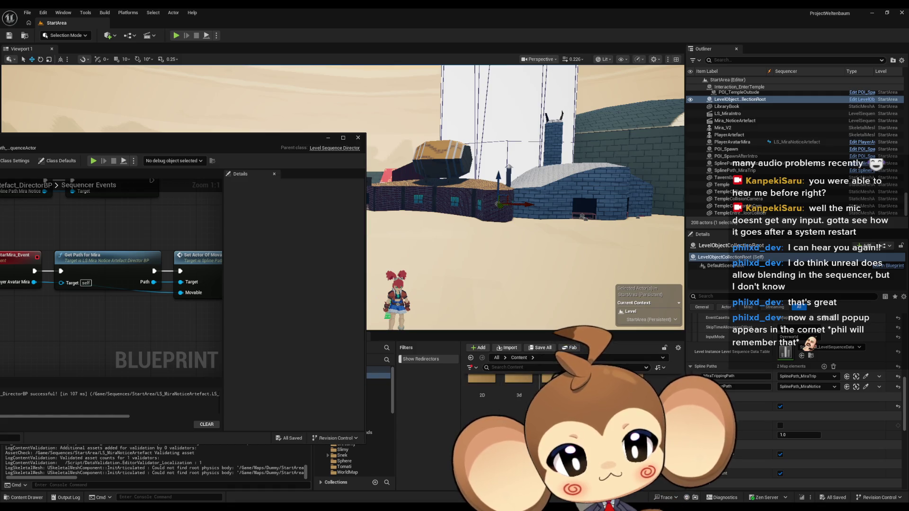
double_click(555, 392)
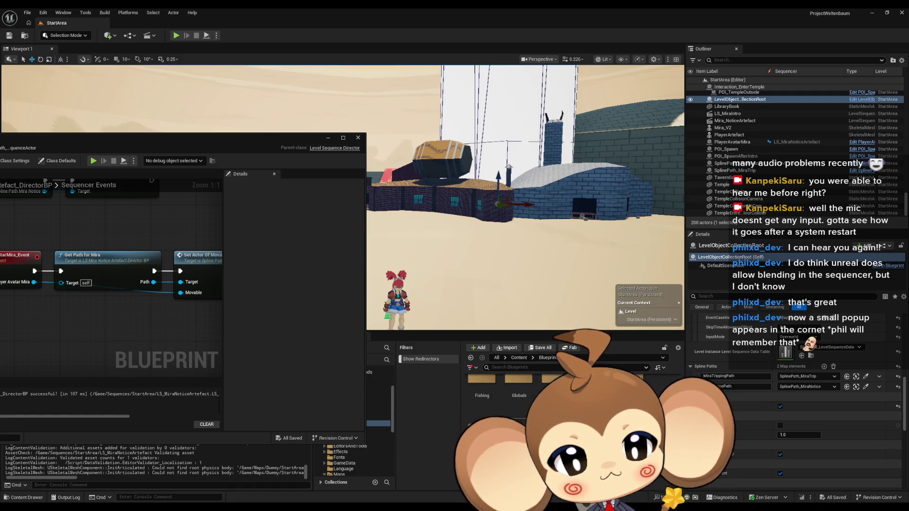
double_click(519, 419)
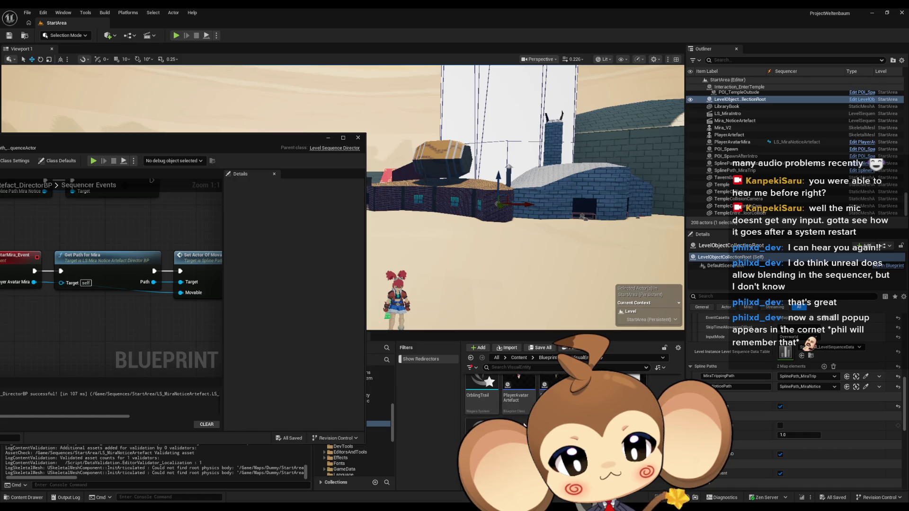
double_click(518, 407)
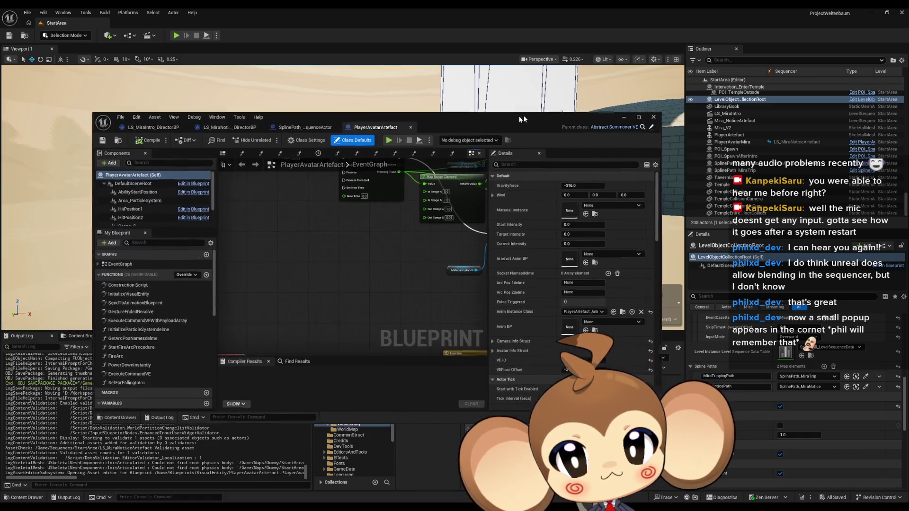
Find References on the PulseTriggered dispatcher and widen the search to all Blueprints.
left_click_drag(522, 118, 574, 114)
scroll(213, 338, "down", 10)
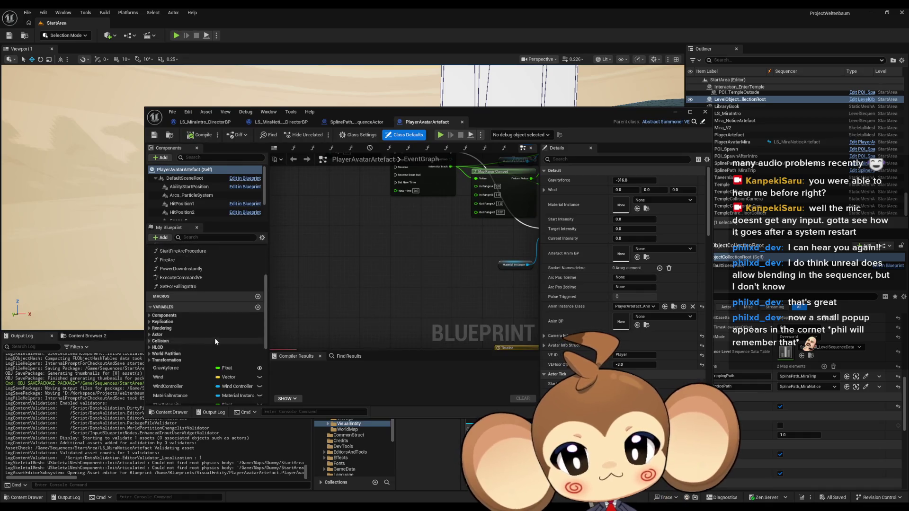
left_click(169, 402)
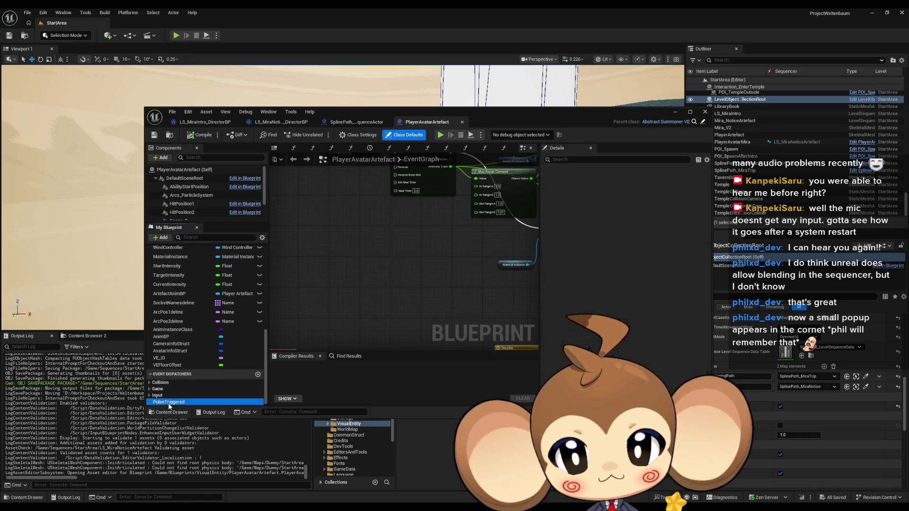
right_click(168, 402)
left_click(192, 443)
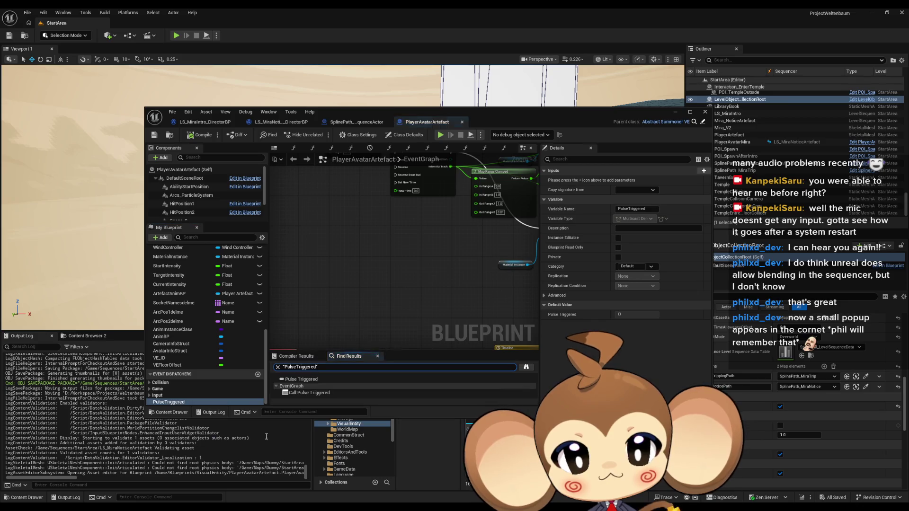
left_click(526, 368)
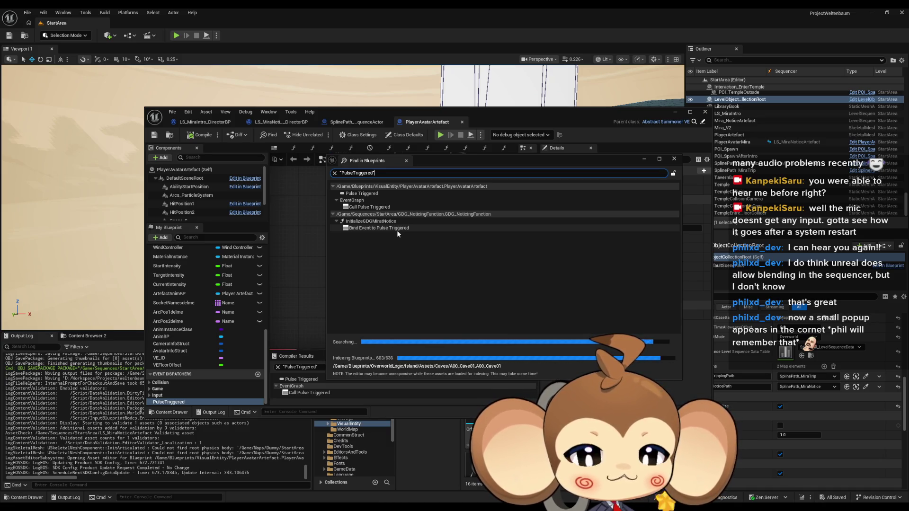
Jump to GDG_NoticingFunction's Bind Event usage, maximize the editor and open its Trigger function.
double_click(372, 228)
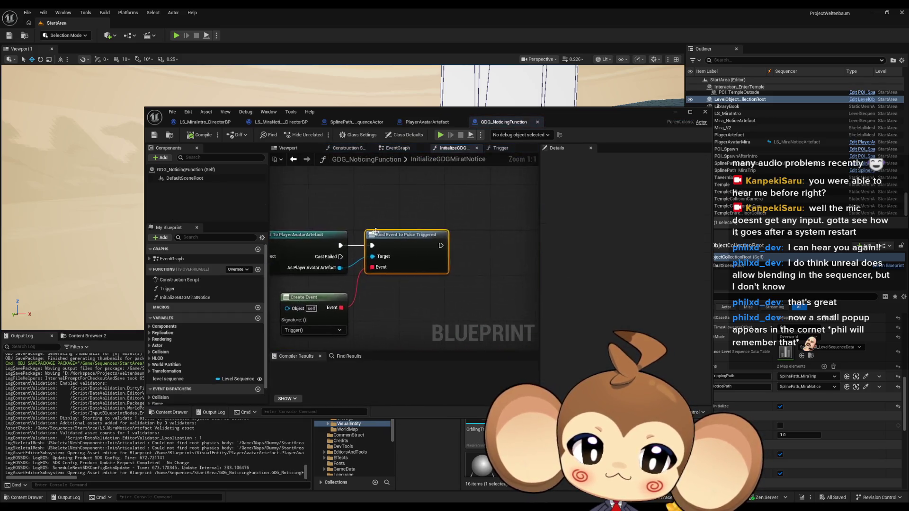
double_click(398, 112)
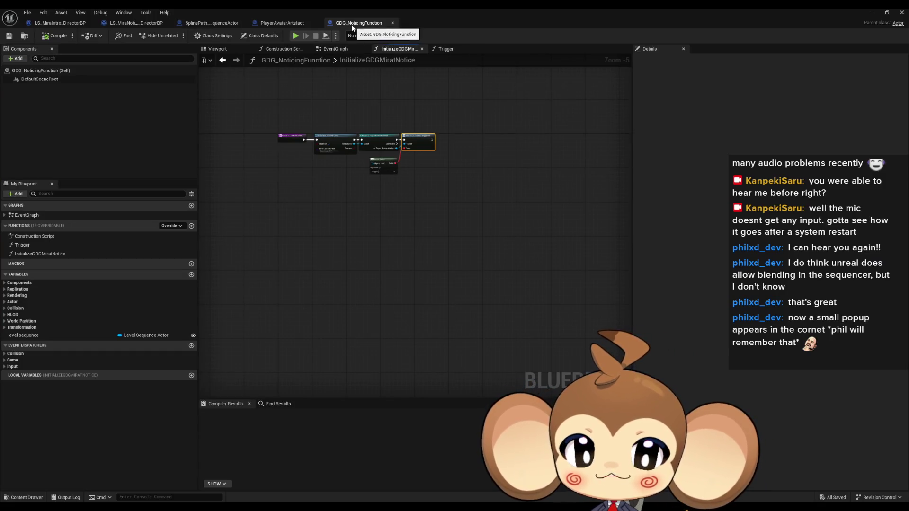
scroll(381, 107, "up", 5)
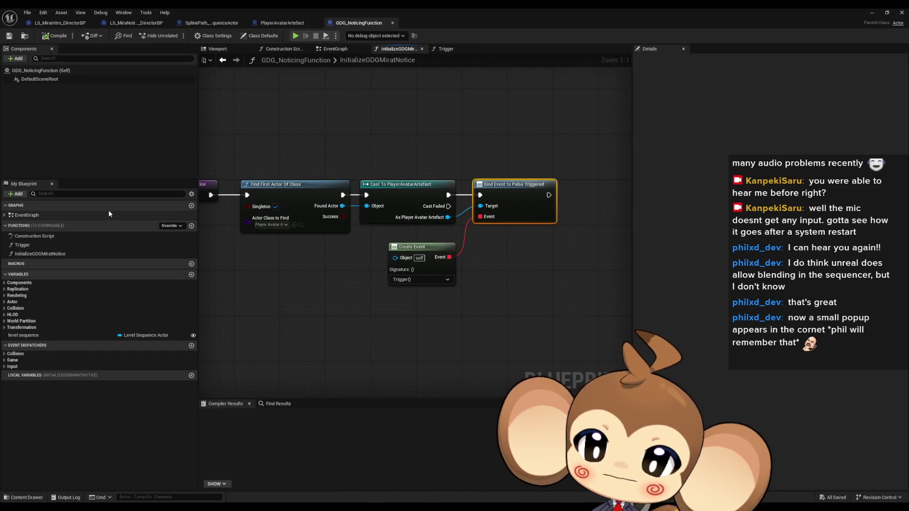
double_click(109, 245)
Pan across the Trigger graph's binding, Sequence Player, Play and Destroy Actor nodes.
scroll(294, 281, "down", 3)
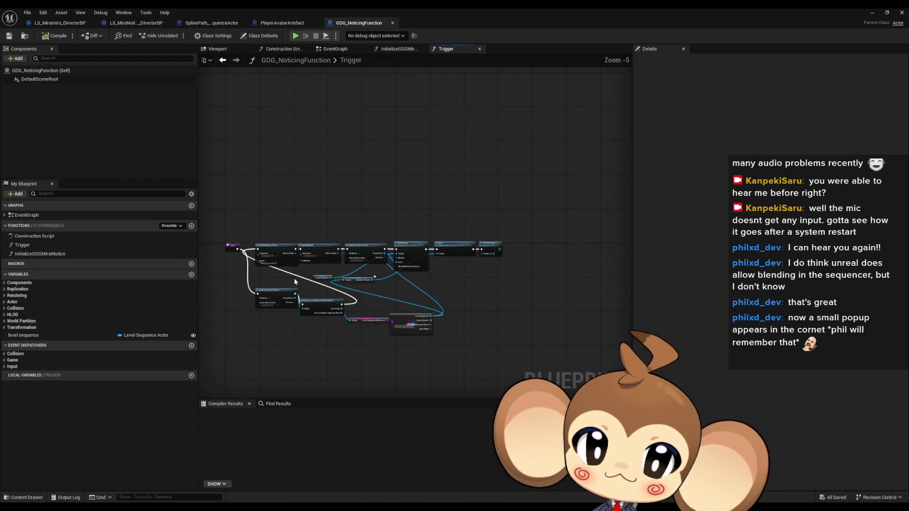
scroll(265, 222, "up", 4)
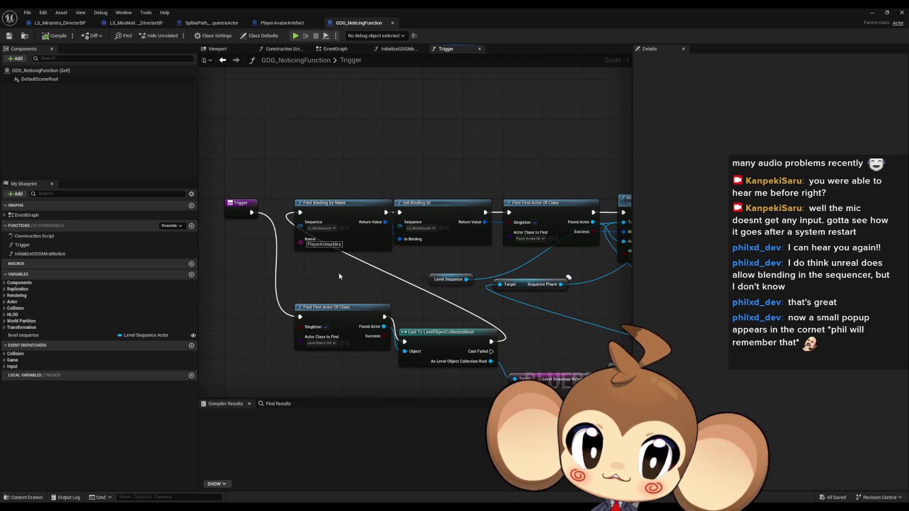
left_click_drag(445, 195, 311, 250)
left_click_drag(480, 328, 349, 286)
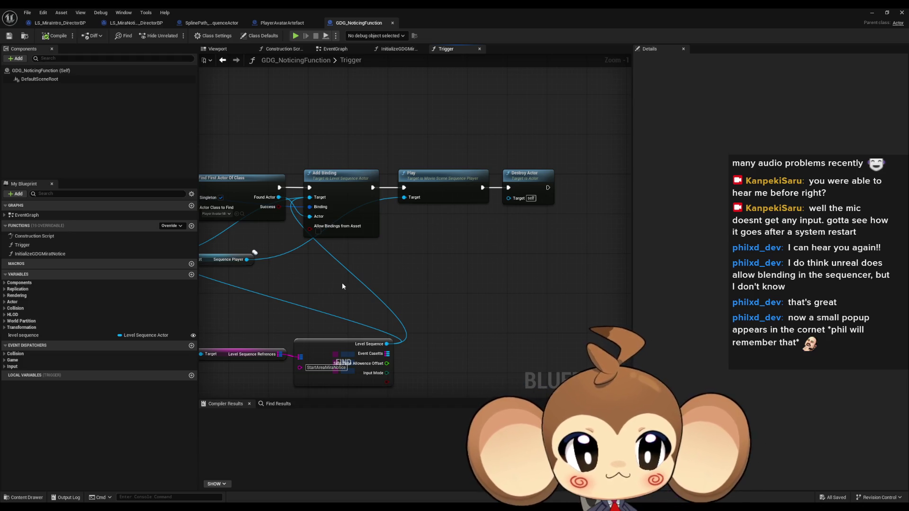
left_click_drag(302, 279, 493, 274)
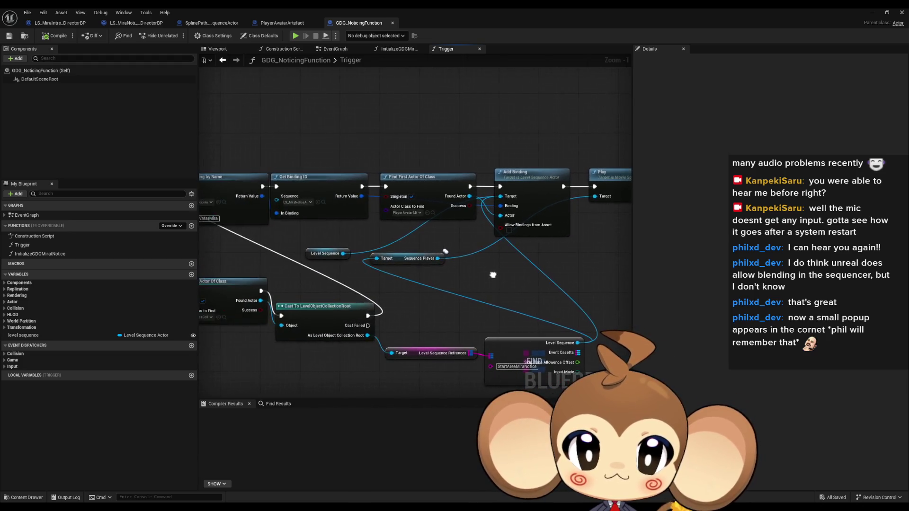
left_click_drag(416, 257, 417, 258)
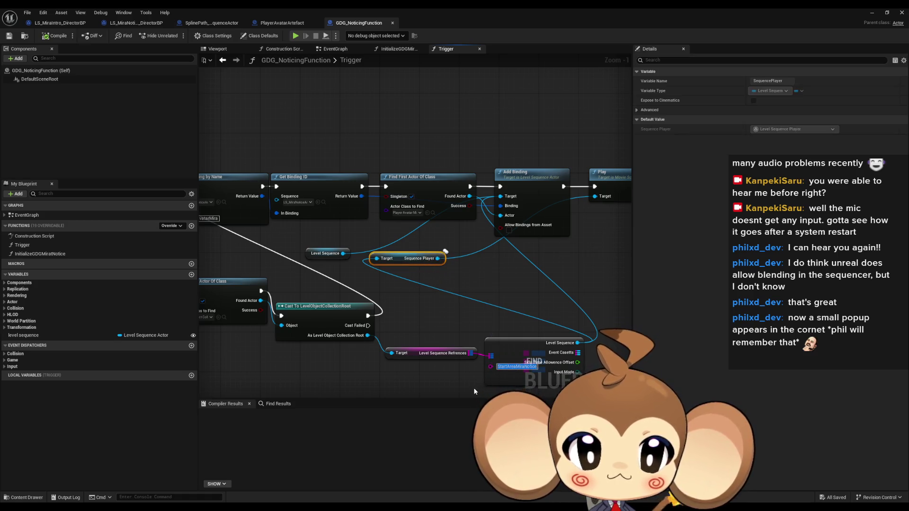
mouse_move(455, 375)
left_mouse_down()
mouse_move(385, 335)
mouse_move(548, 342)
mouse_move(655, 361)
mouse_move(511, 366)
left_mouse_up()
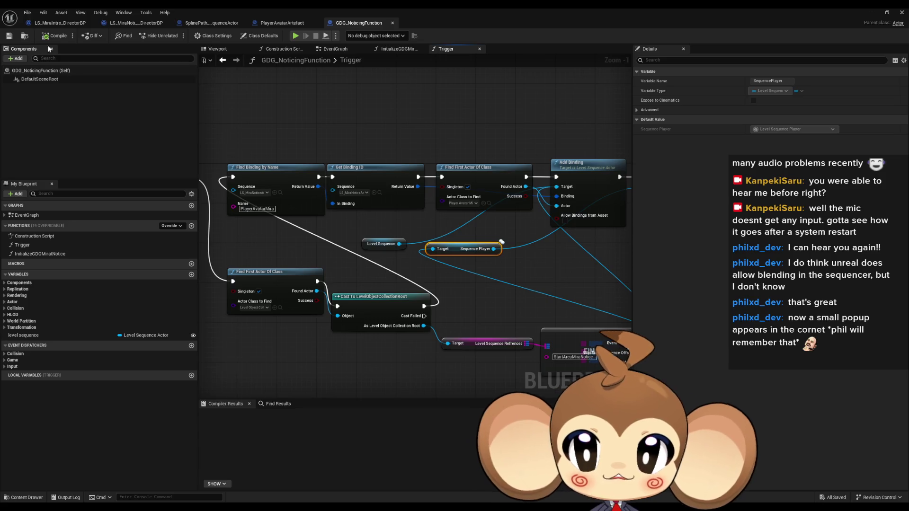
Close the GDG_NoticingFunction editor, search results and Sequencer, then load Main and start Play.
left_click(901, 12)
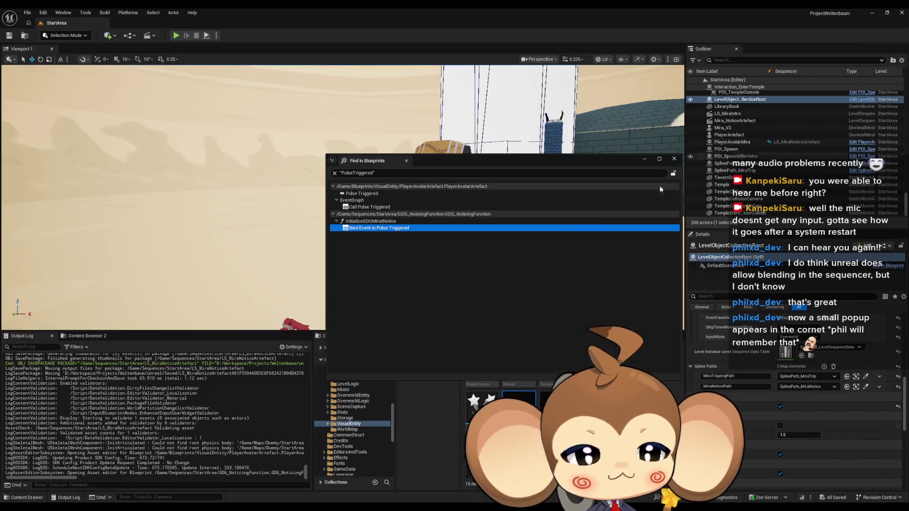
left_click(674, 159)
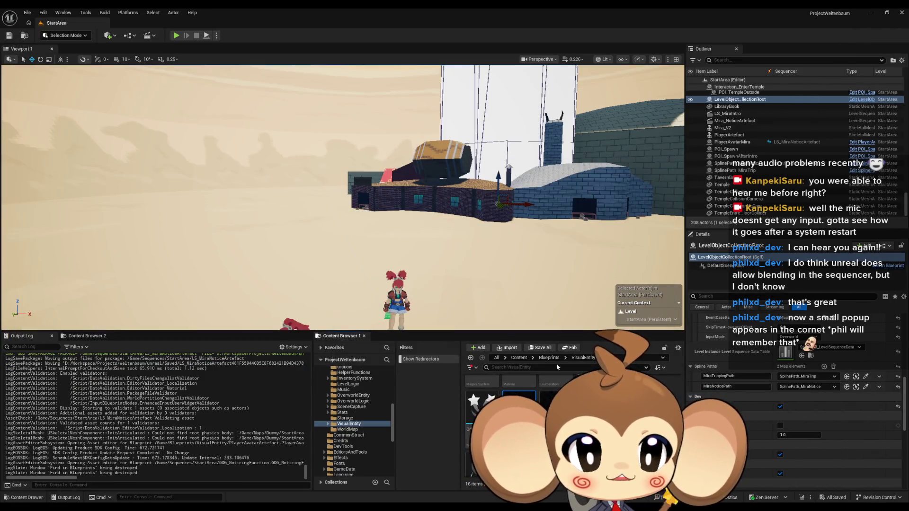
left_click(518, 358)
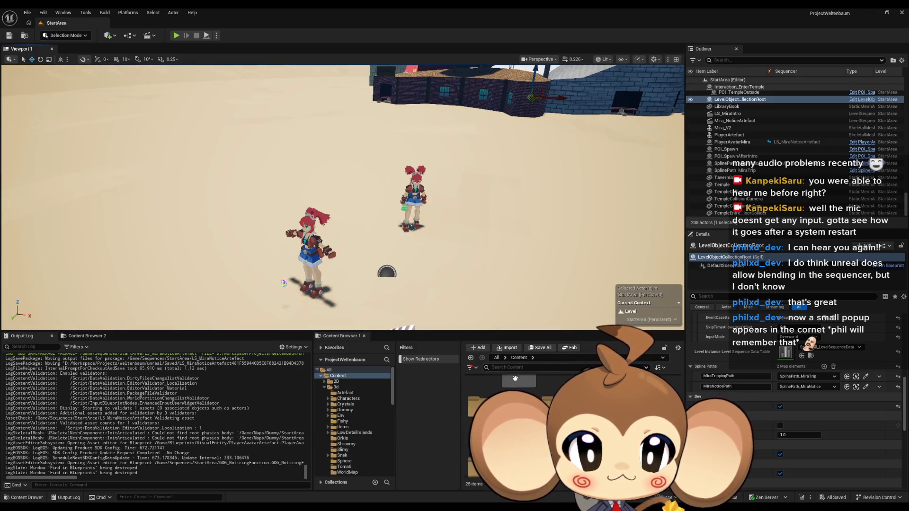
mouse_move(372, 507)
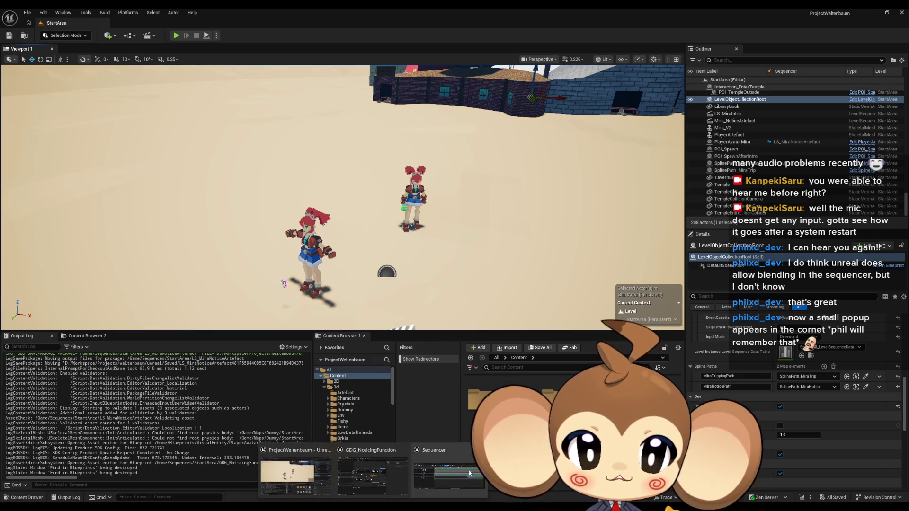
left_click(479, 450)
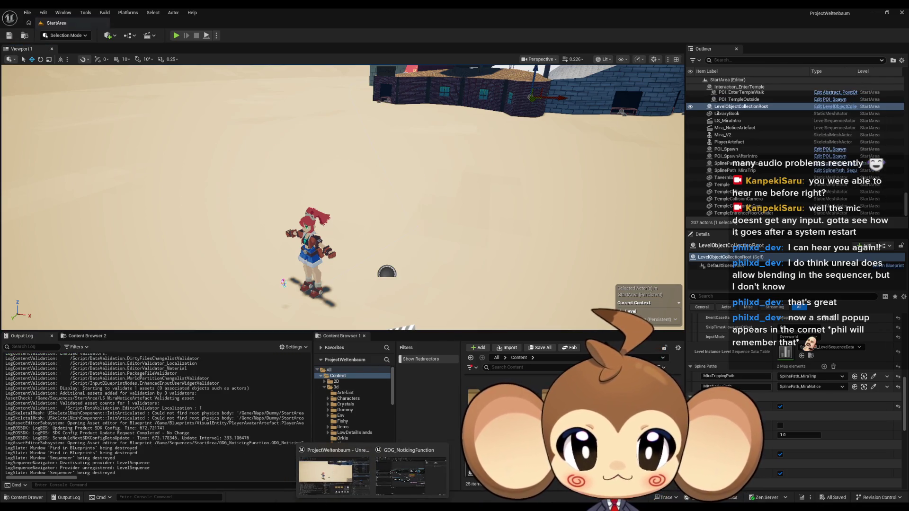
double_click(479, 454)
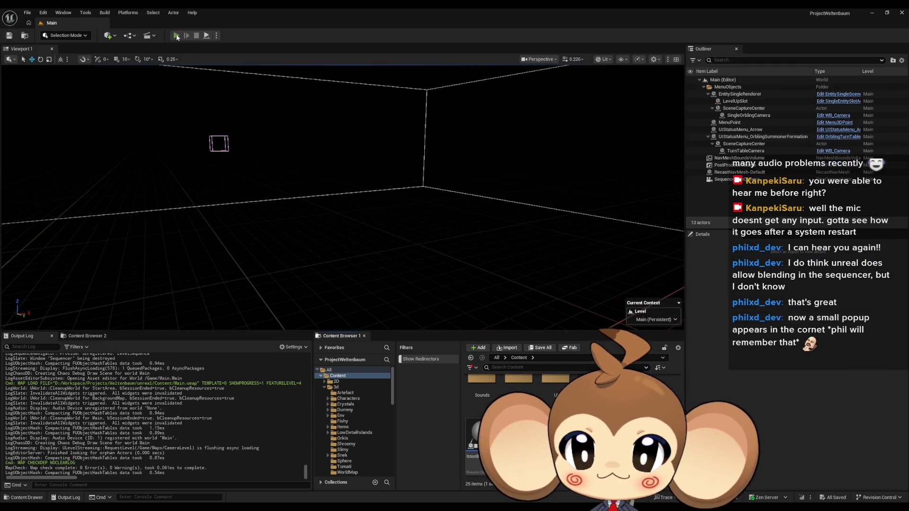
left_click(176, 35)
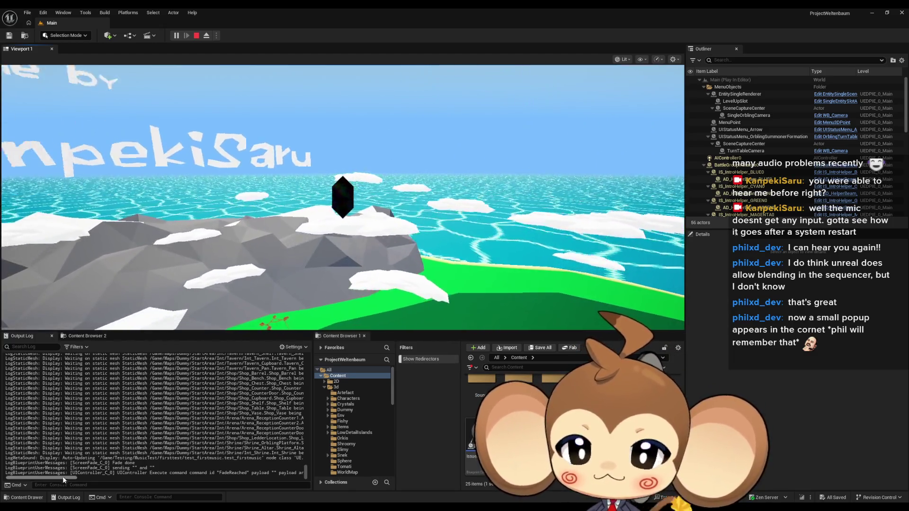
Play-test the Main level, watching Mira notice the artifact, then stop the session.
left_click_drag(62, 479, 83, 478)
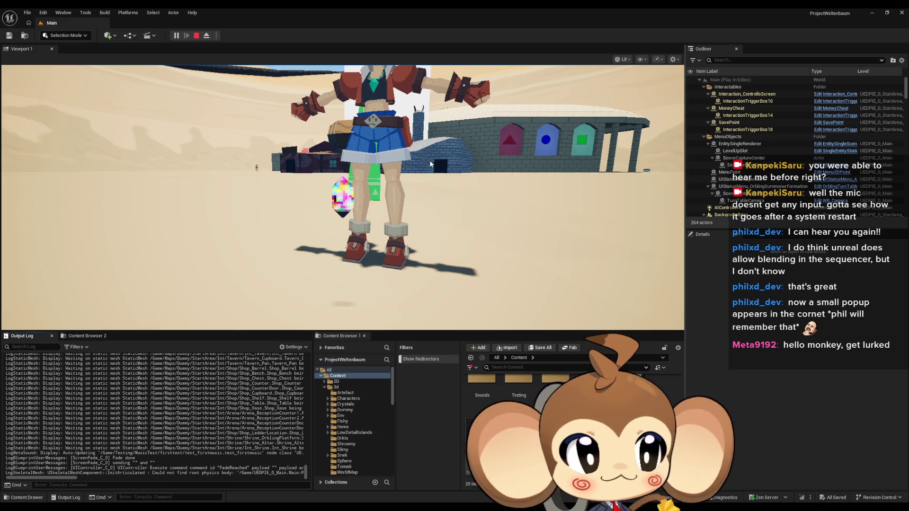
left_click(387, 172)
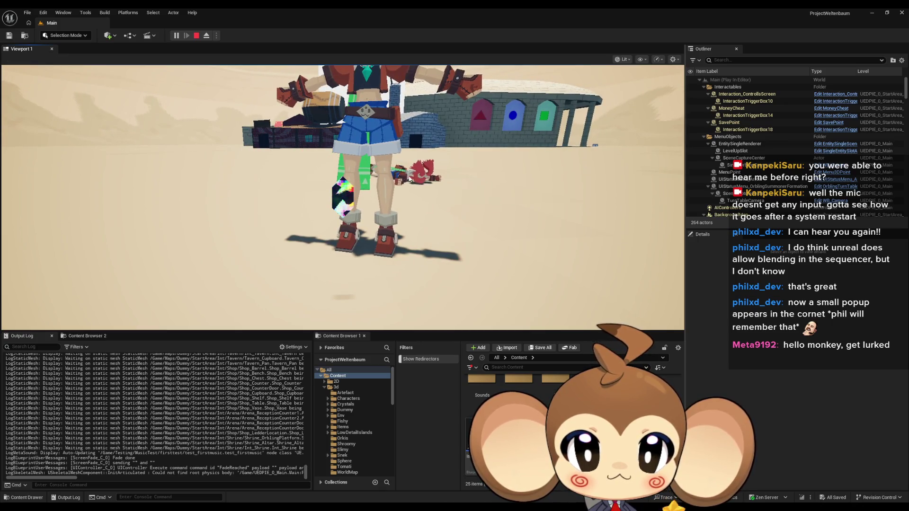
left_click(410, 178)
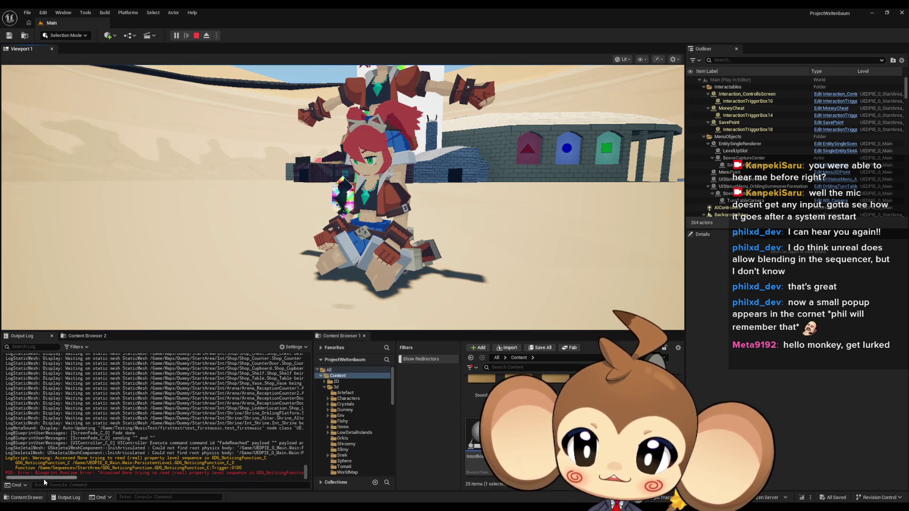
left_click_drag(45, 478, 76, 478)
left_click(197, 35)
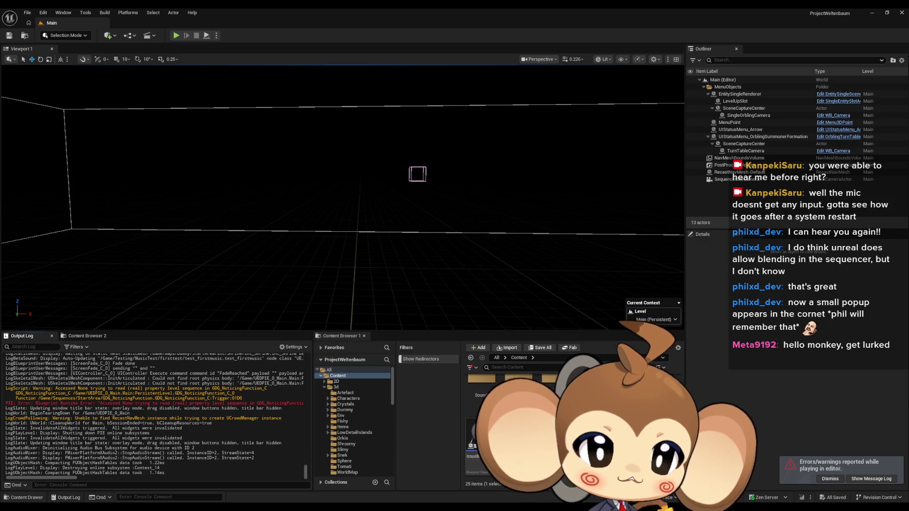
Open the Trigger graph and reposition the Level Sequence getter and Sequence Player nodes.
left_click(128, 398)
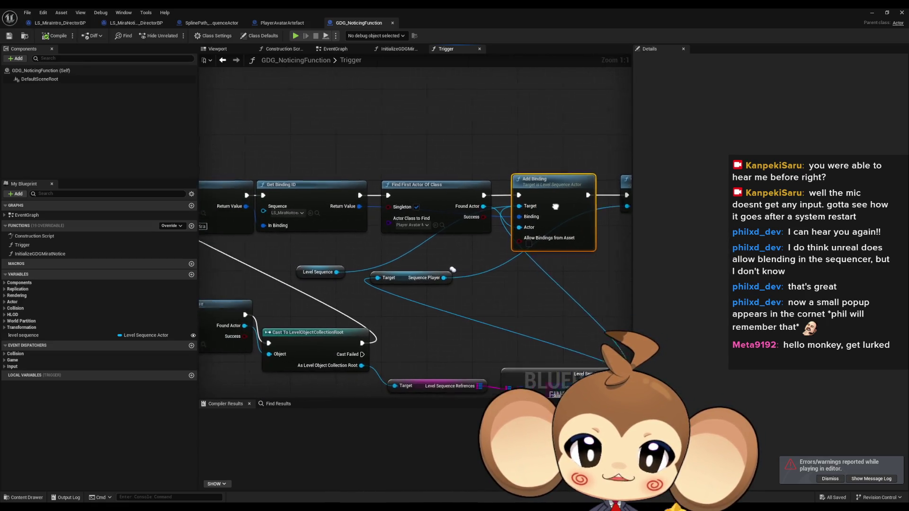
mouse_move(23, 335)
left_mouse_down()
mouse_move(350, 279)
mouse_move(351, 265)
mouse_move(476, 251)
left_mouse_up()
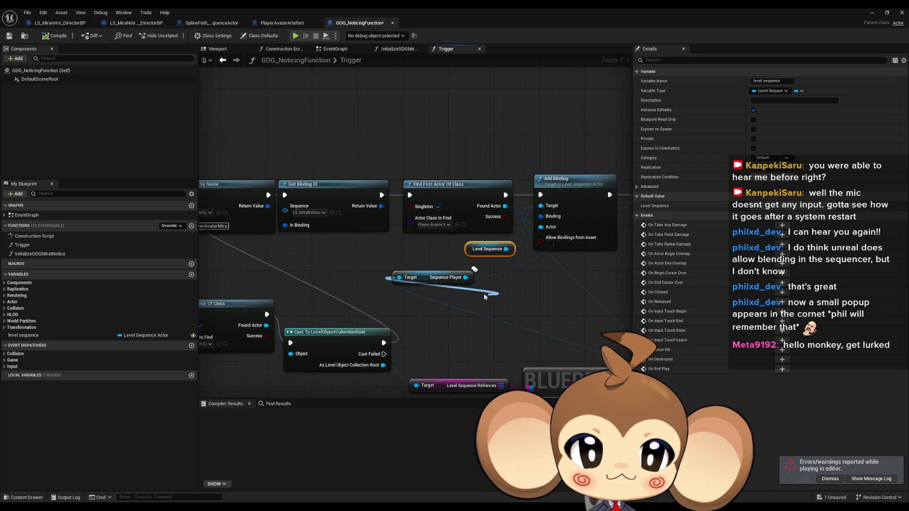
mouse_move(400, 277)
left_mouse_down()
mouse_move(567, 310)
mouse_move(421, 280)
mouse_move(473, 284)
mouse_move(406, 294)
left_mouse_up()
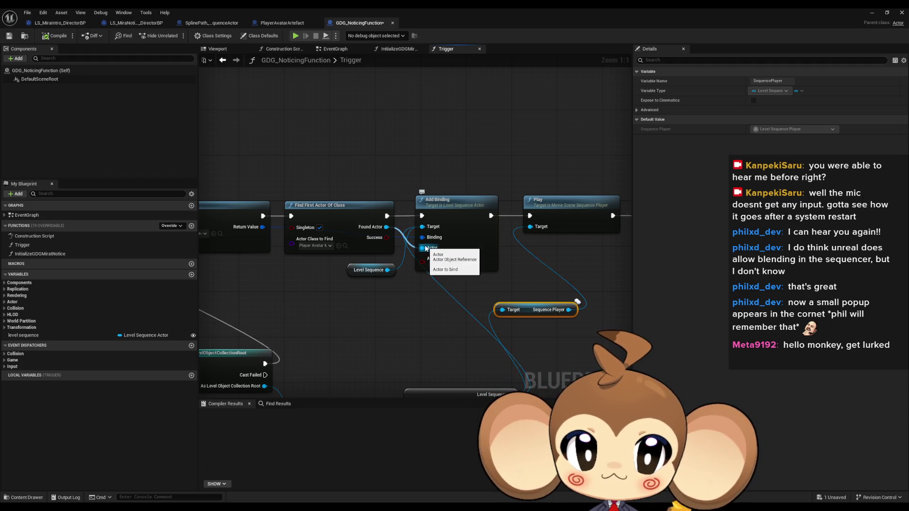
left_click_drag(378, 285, 349, 271)
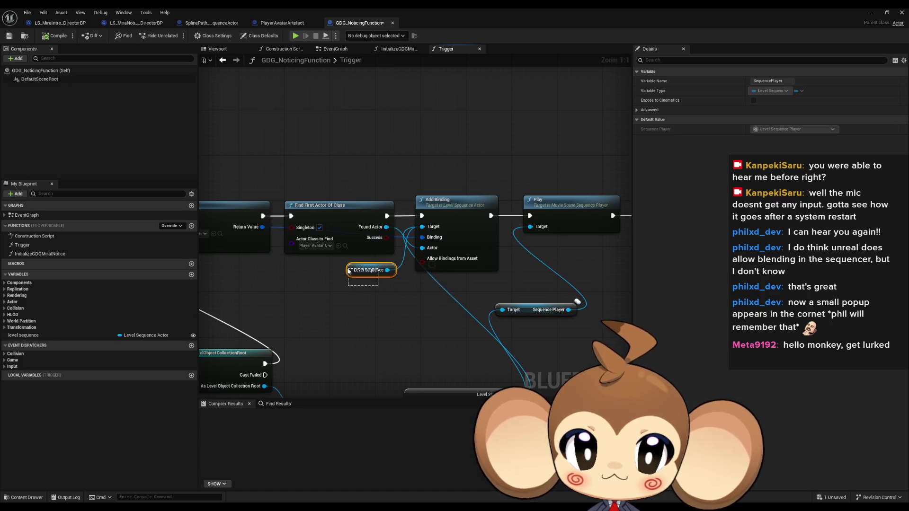
Zoom out and shift the top row of Trigger nodes down and to the right.
scroll(551, 277, "down", 5)
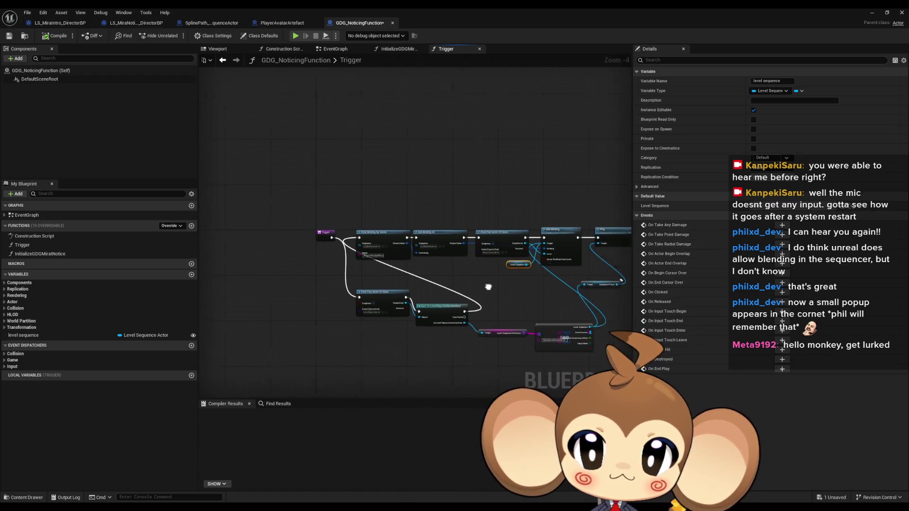
left_click_drag(488, 287, 445, 275)
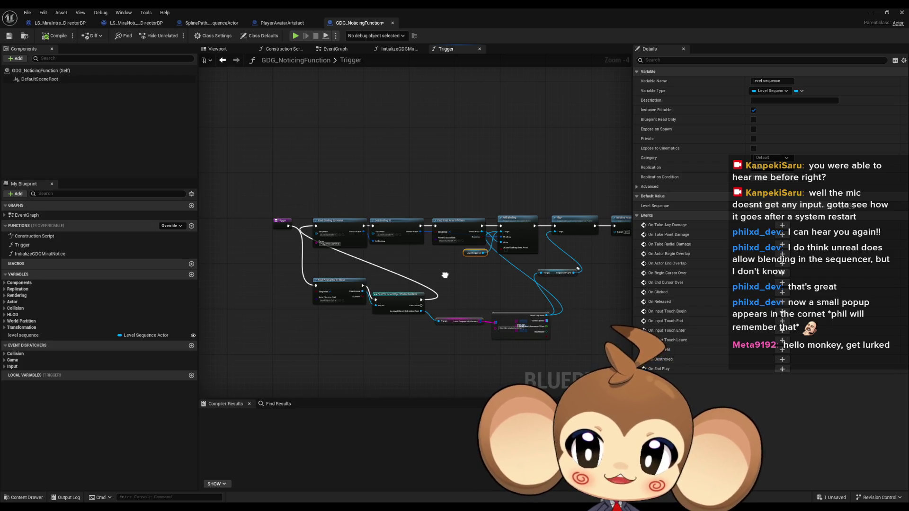
left_click_drag(476, 254, 515, 258)
scroll(425, 237, "down", 1)
left_click_drag(381, 221, 604, 269)
mouse_move(531, 266)
left_mouse_down()
mouse_move(558, 258)
mouse_move(596, 275)
mouse_move(498, 279)
left_mouse_up()
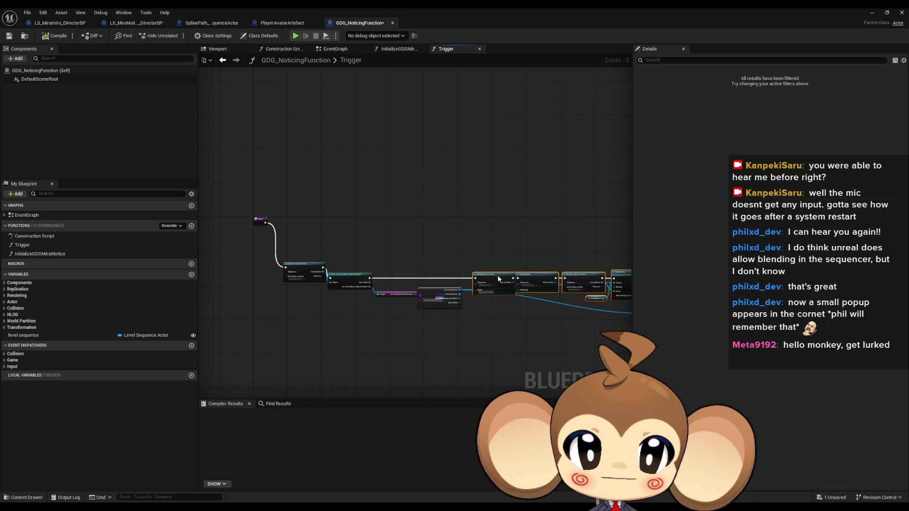
Line up the first and Level Sequence nodes in one row with the Trigger node.
left_click_drag(345, 278, 350, 267)
left_click_drag(281, 234, 463, 326)
left_click_drag(307, 267, 297, 221)
scroll(297, 220, "up", 5)
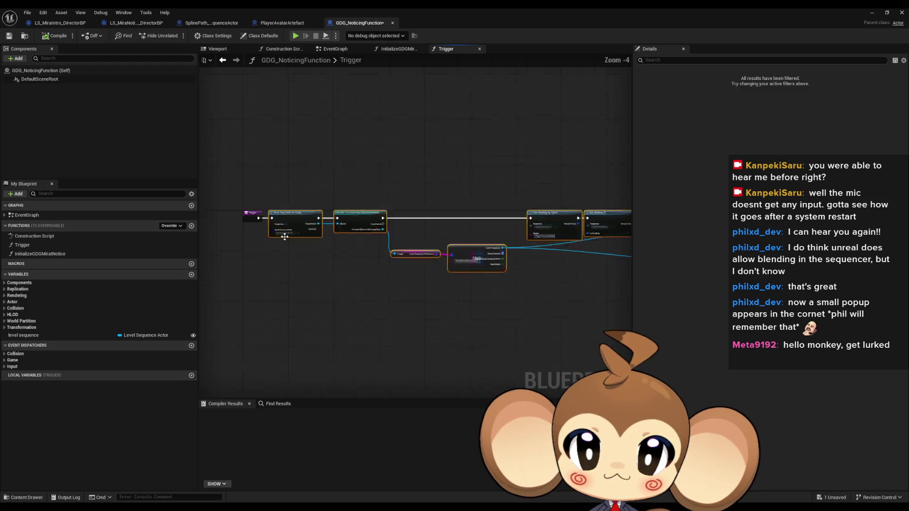
Find all references to the level sequence variable from its getter node.
left_click(426, 190)
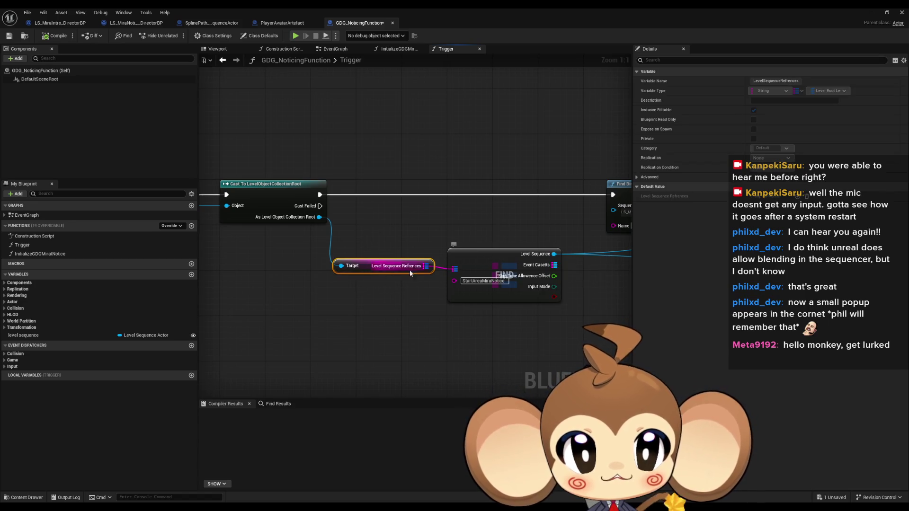
left_click(523, 297)
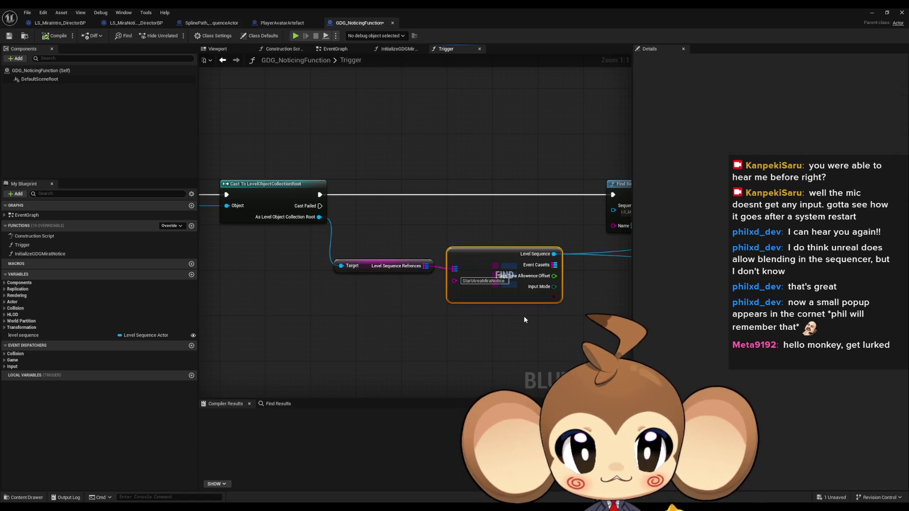
mouse_move(524, 316)
left_mouse_down()
mouse_move(398, 331)
mouse_move(364, 304)
left_mouse_up()
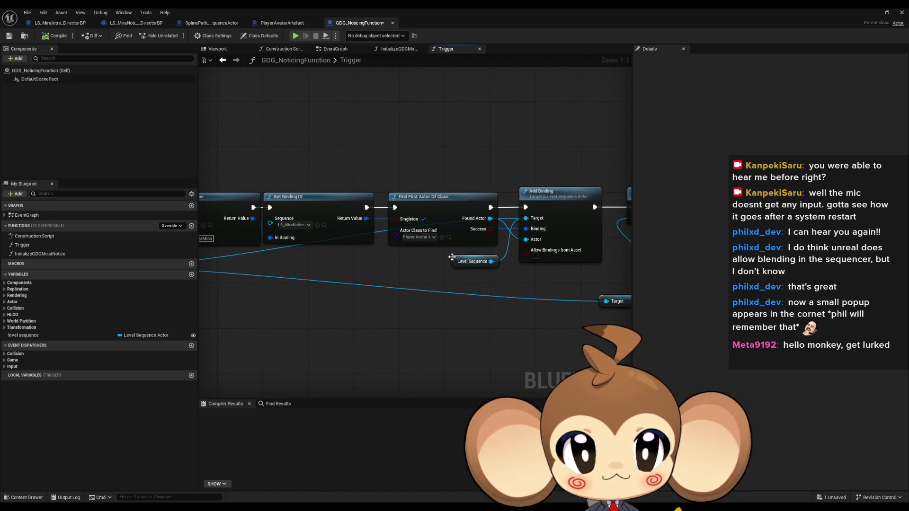
left_click(474, 261)
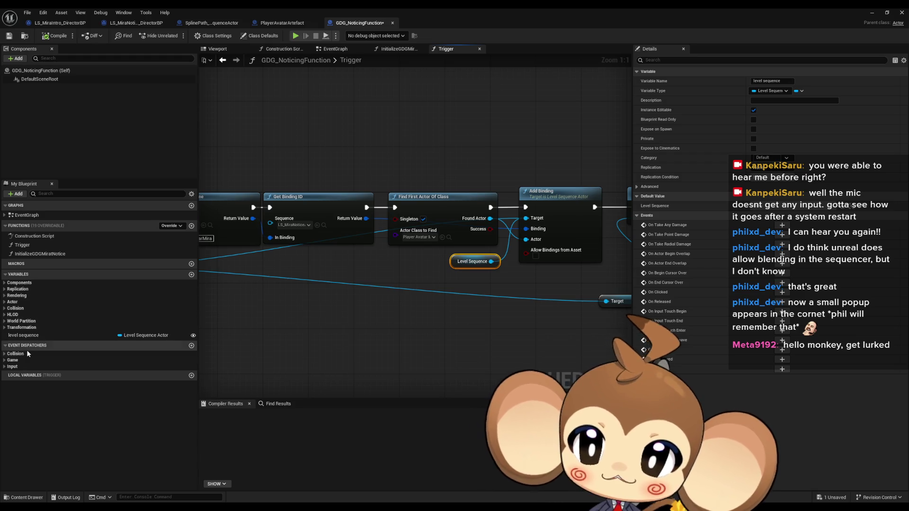
right_click(457, 261)
mouse_move(492, 330)
left_click(548, 348)
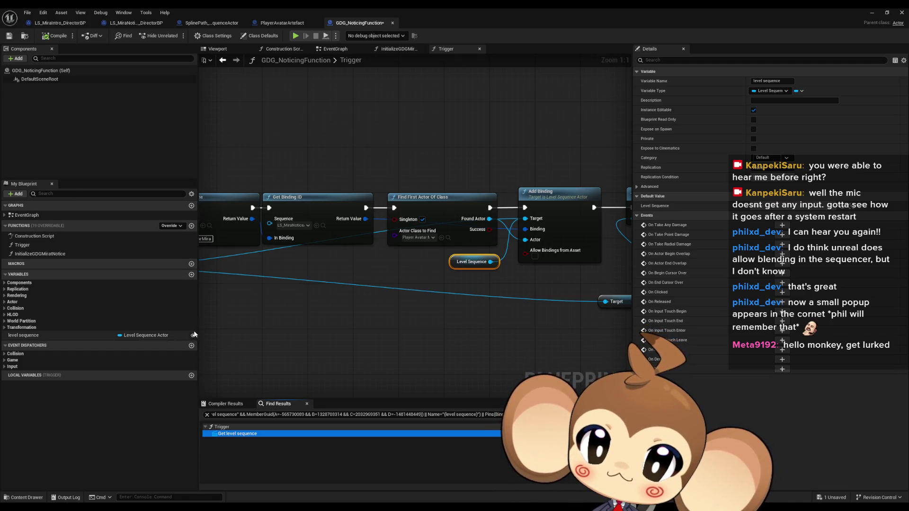
Hide inherited variables in My Blueprint and select the level sequence variable.
left_click(192, 194)
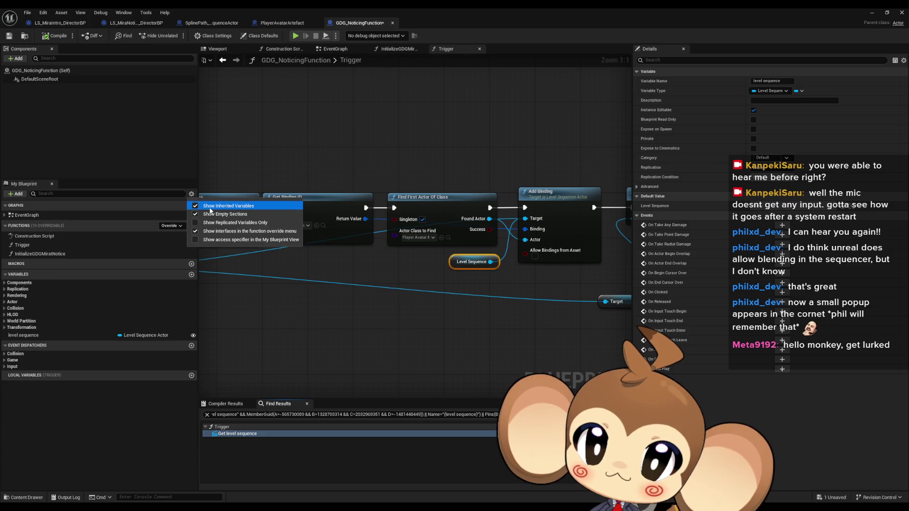
left_click(229, 205)
left_click(35, 326)
Delete the Level Sequence getter node and the level sequence variable.
left_click(471, 262)
key("Delete")
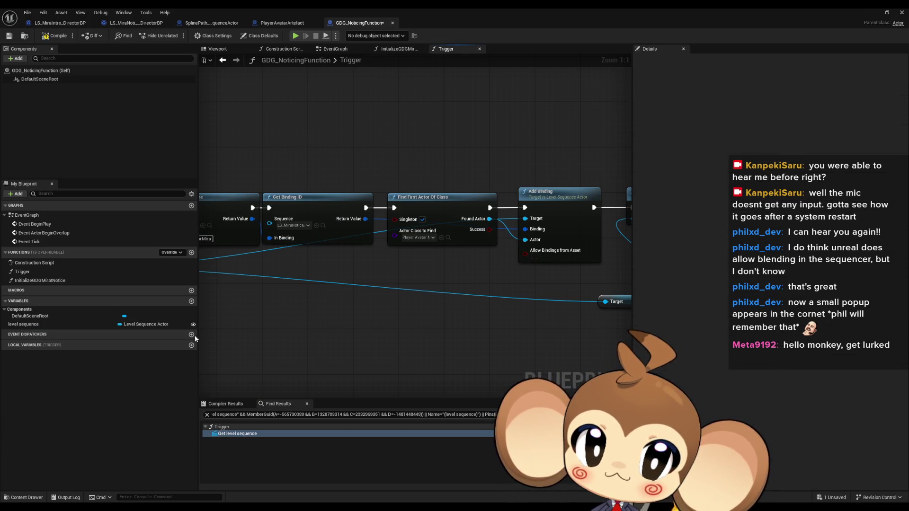
left_click(59, 325)
key("Delete")
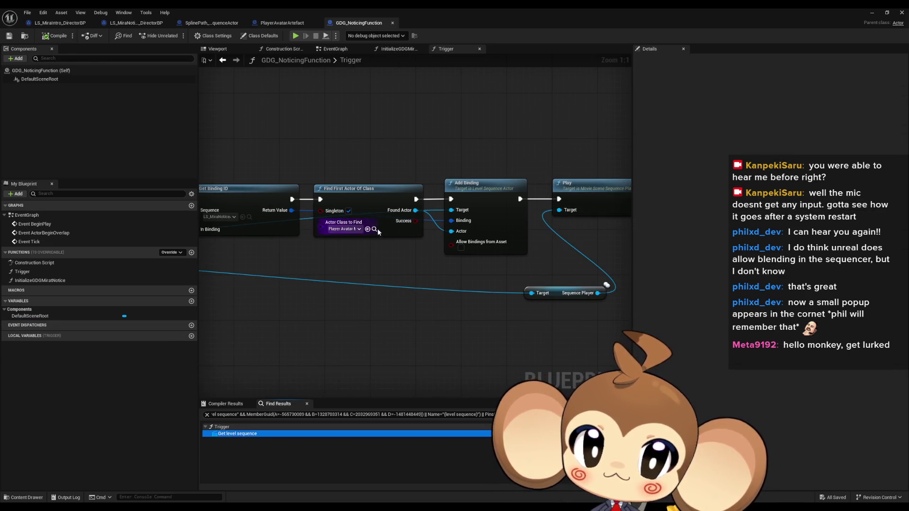
Move the Sequence Player node up and left, then minimize the Blueprint editor.
scroll(435, 304, "down", 1)
mouse_move(503, 309)
left_mouse_down()
mouse_move(351, 298)
mouse_move(404, 304)
left_mouse_up()
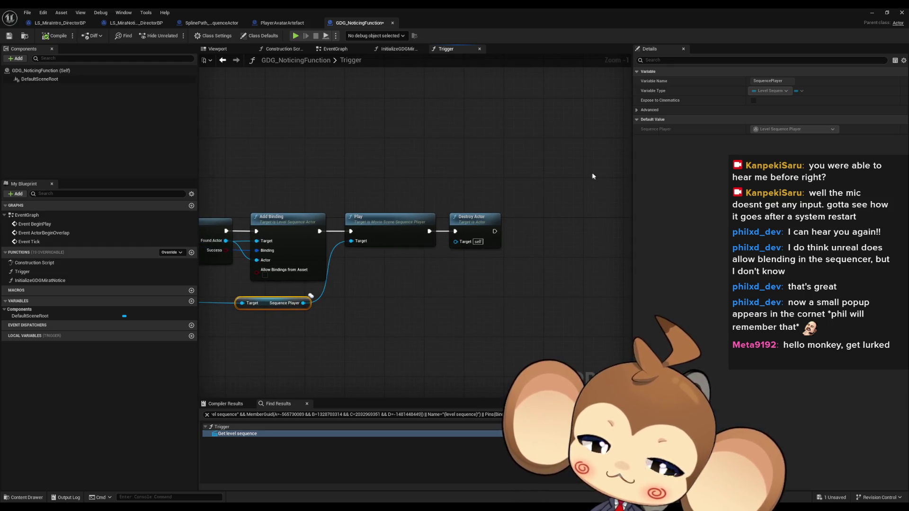
left_click(872, 16)
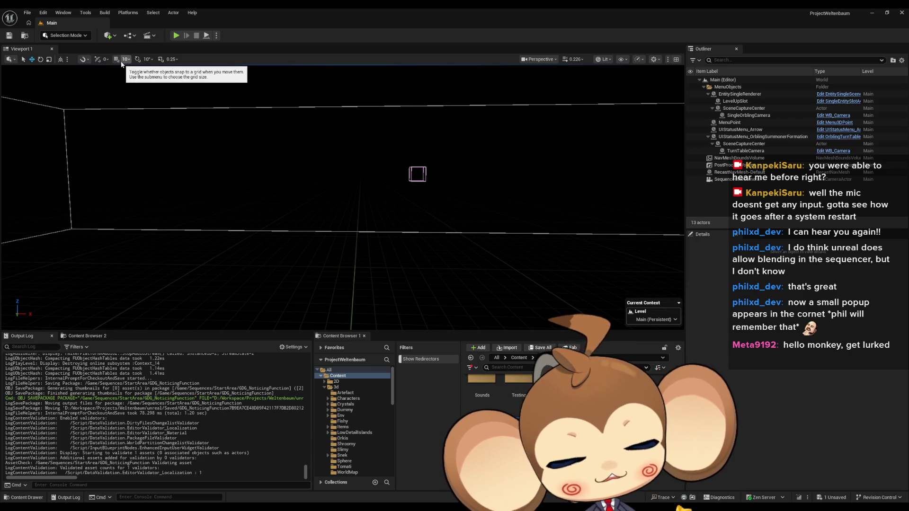
left_click(178, 37)
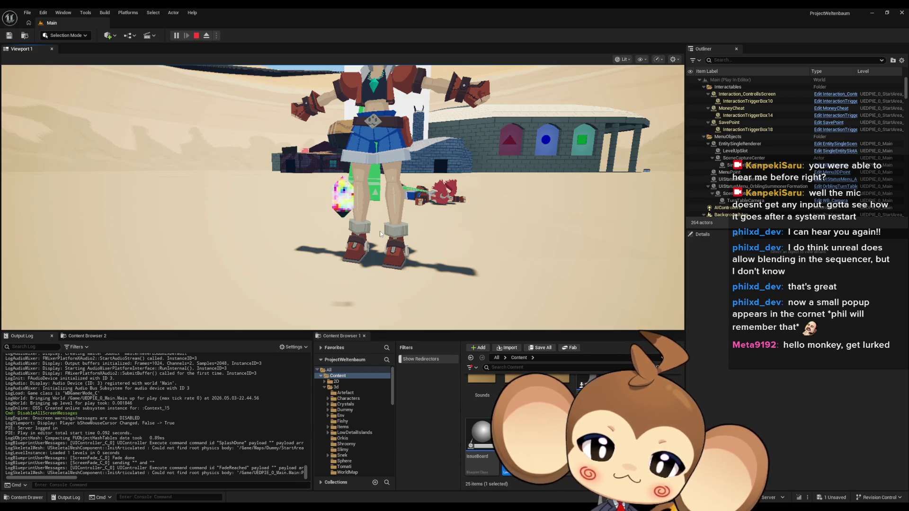
left_click_drag(380, 233, 506, 233)
left_click_drag(517, 280, 528, 268)
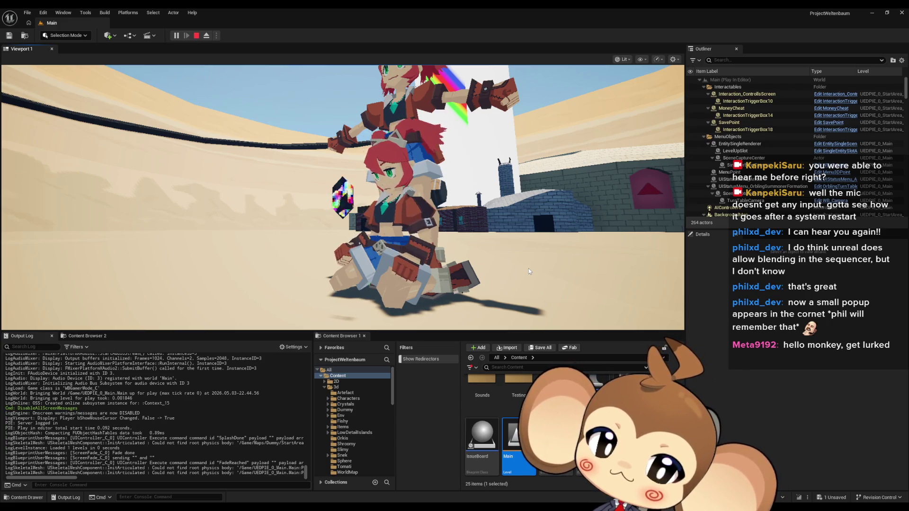
mouse_move(528, 268)
left_mouse_down()
mouse_move(213, 230)
mouse_move(205, 221)
mouse_move(419, 248)
left_mouse_up()
mouse_move(296, 263)
left_mouse_down()
mouse_move(507, 260)
mouse_move(365, 228)
mouse_move(426, 229)
left_mouse_up()
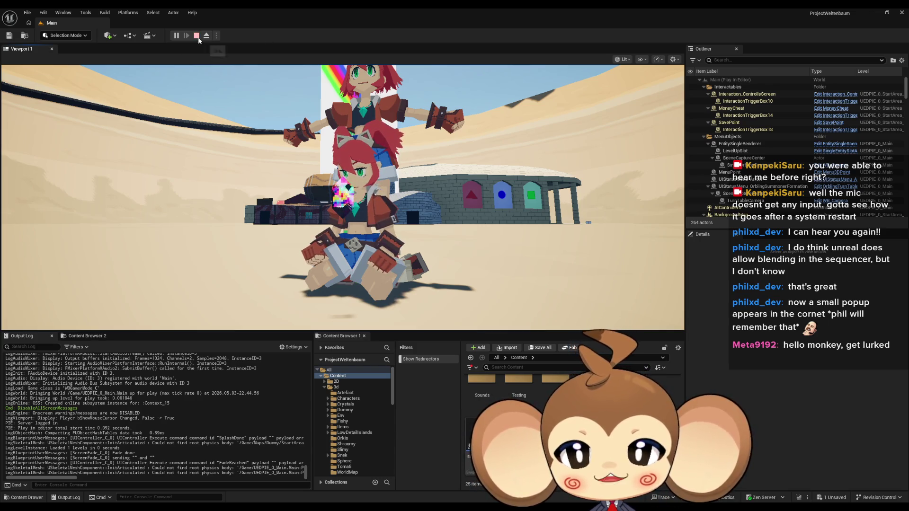
left_click(196, 36)
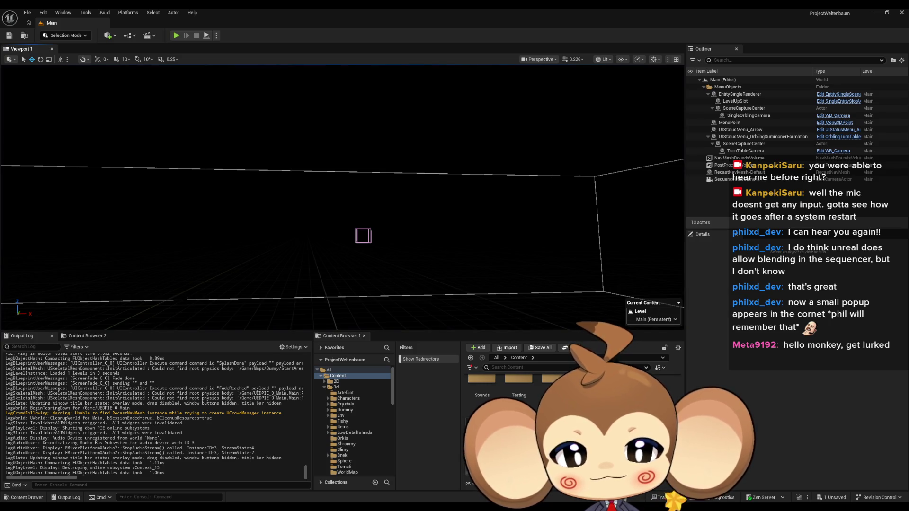
Check the PlayerAvatarArtefact and SplinePath_SequenceActor tabs, then restore and move the Blueprint editor window.
mouse_move(372, 508)
left_click(381, 475)
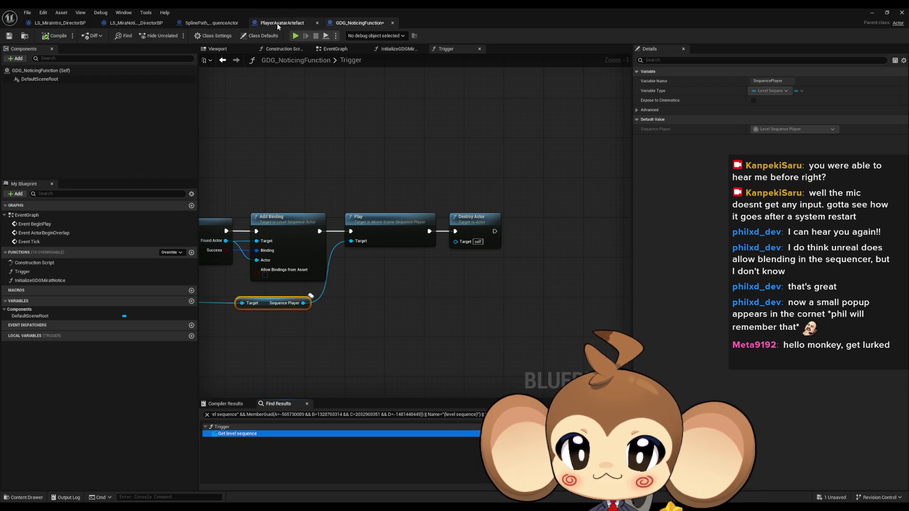
left_click(277, 24)
scroll(328, 161, "down", 4)
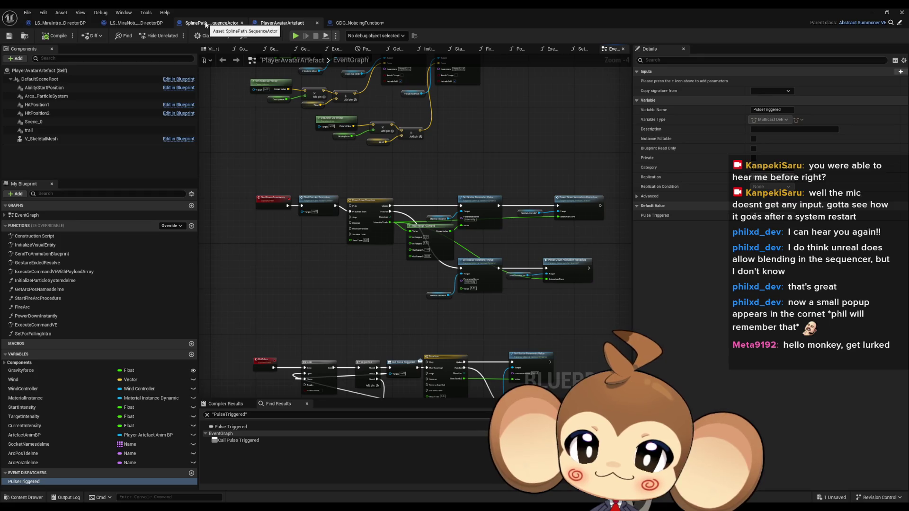
left_click(199, 24)
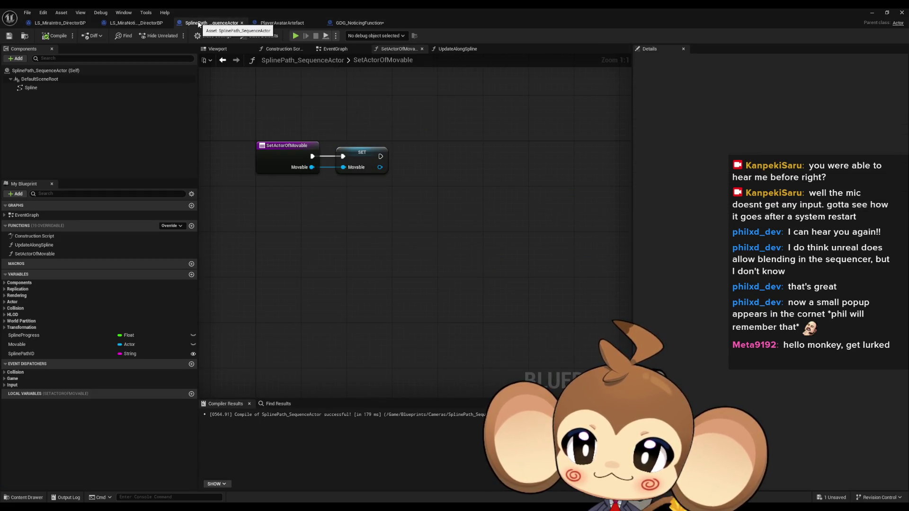
double_click(242, 7)
left_click_drag(493, 117, 135, 84)
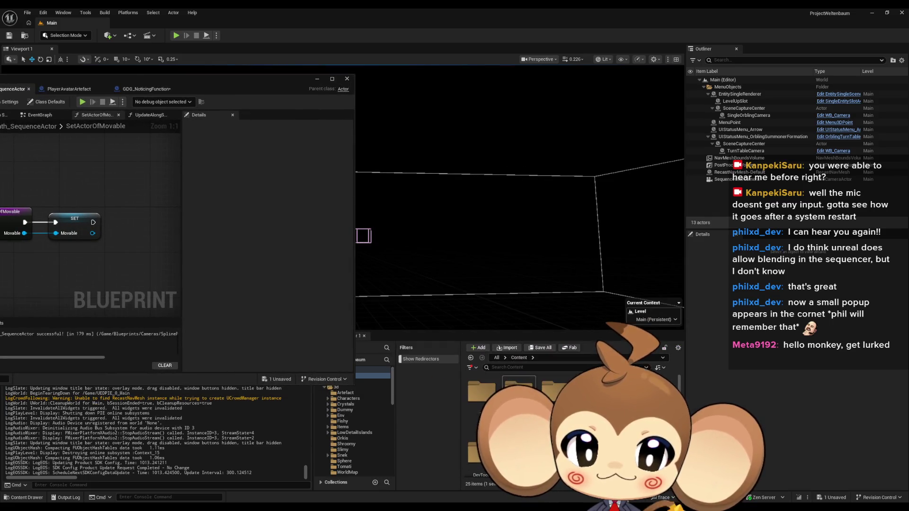
Browse to Characters > Mira > Mira_Version2, open Mira_V2_AnimBP and maximize it.
key("Down")
key("Down")
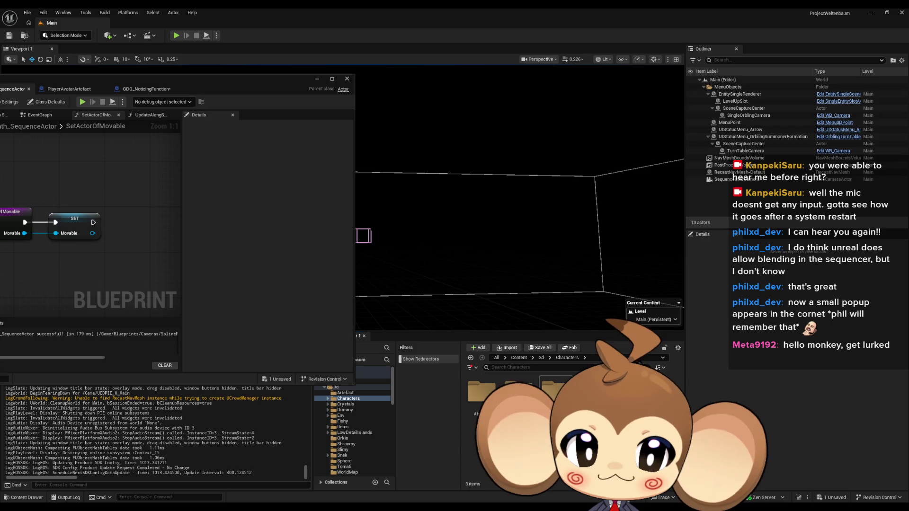
key("Right")
key("Down")
key("Down")
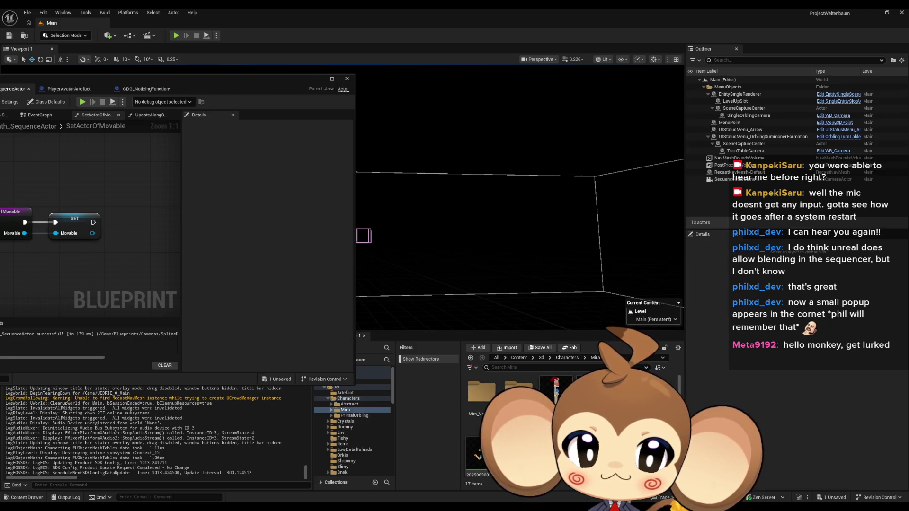
key("Right")
key("Down")
key("Down")
double_click(593, 396)
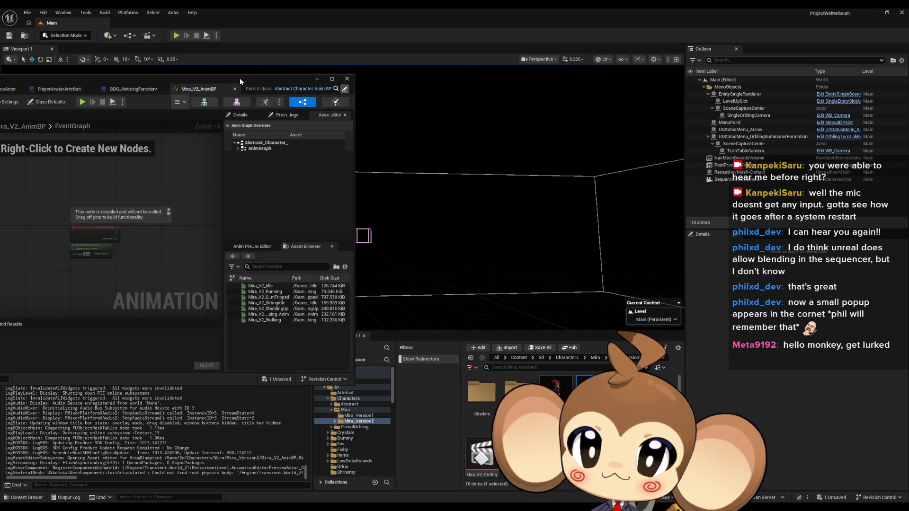
left_click_drag(237, 78, 440, 159)
double_click(440, 159)
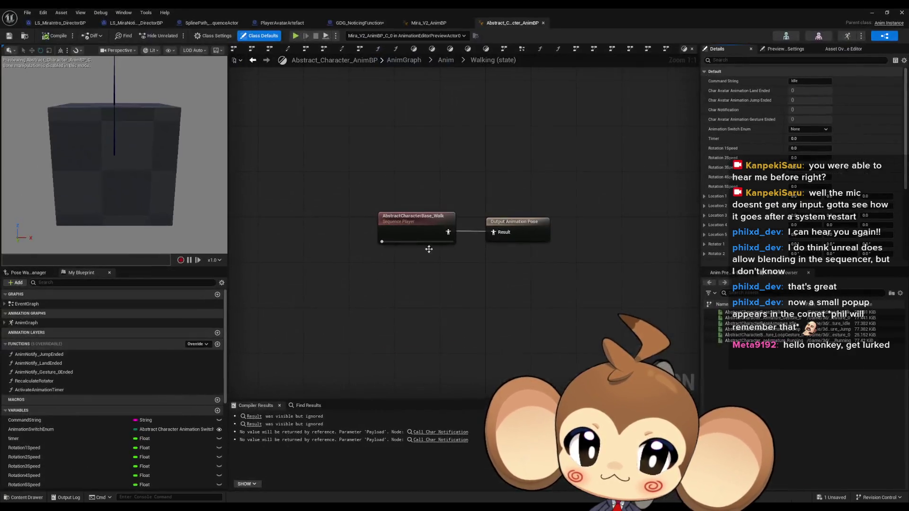
Inspect the AnimGraph's Blend Poses by Animation Switch Enum and Look At chain, then return to GDG_NoticingFunction.
double_click(26, 322)
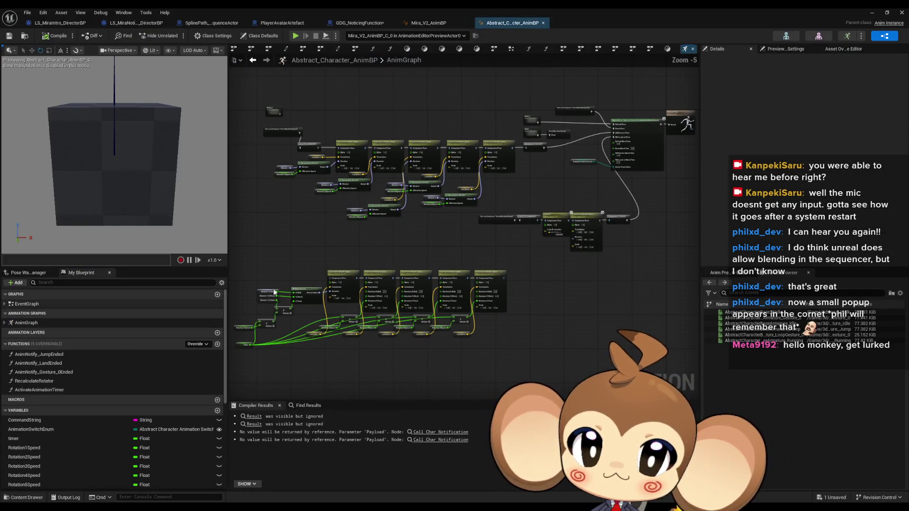
scroll(480, 260, "up", 5)
left_click(482, 165)
mouse_move(484, 216)
left_mouse_down()
mouse_move(404, 313)
mouse_move(444, 290)
left_mouse_up()
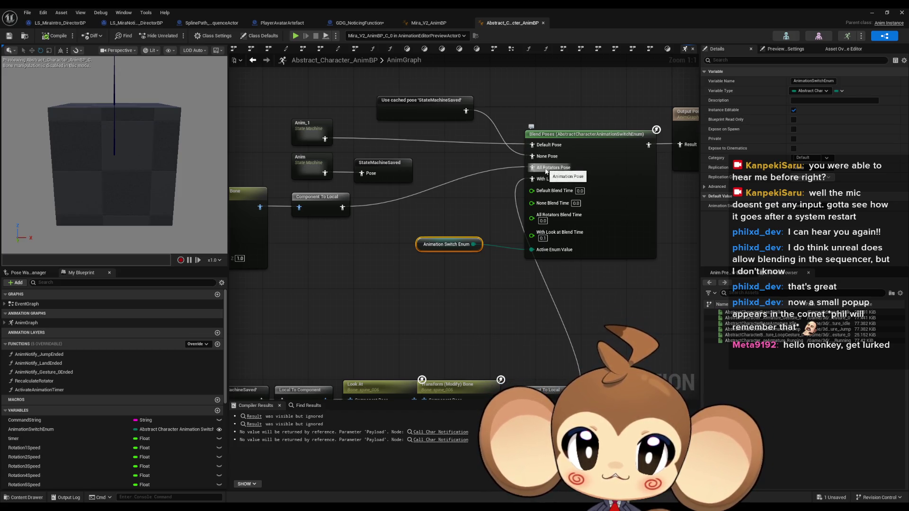
left_click_drag(314, 236, 423, 181)
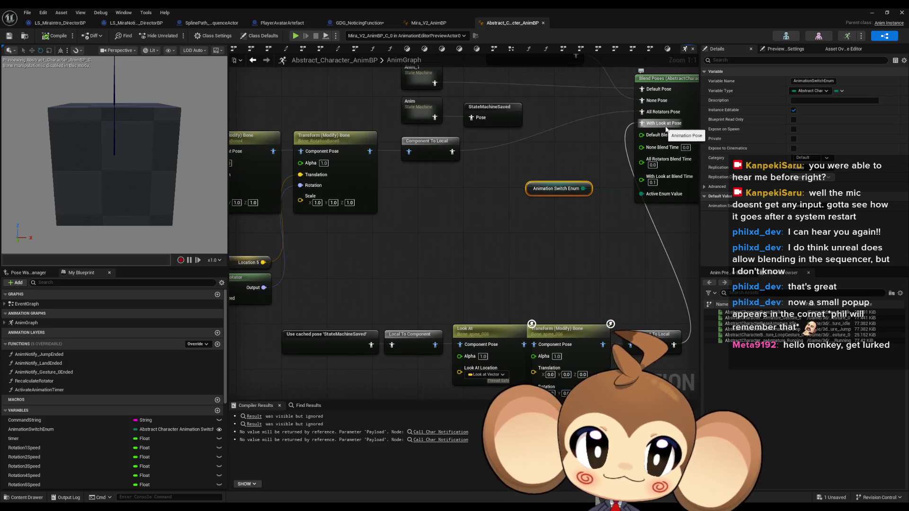
left_click_drag(669, 130, 603, 139)
left_click(364, 23)
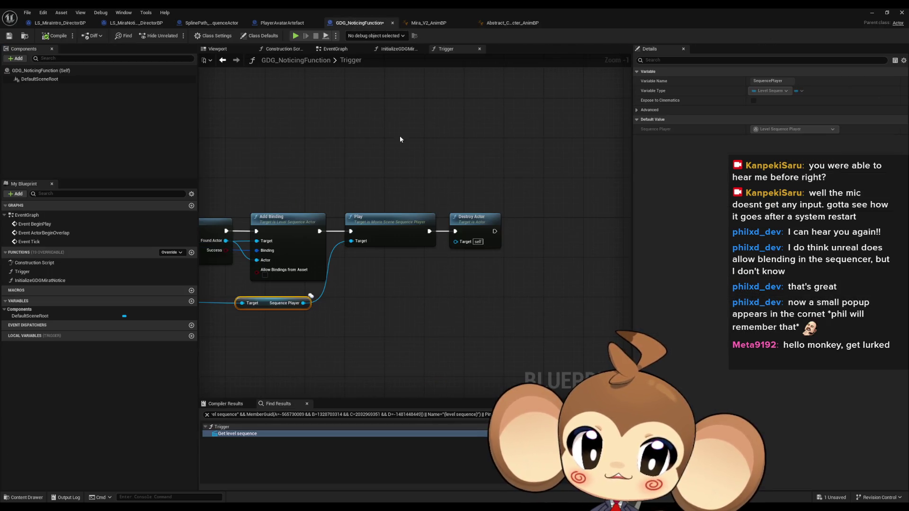
scroll(497, 267, "up", 4)
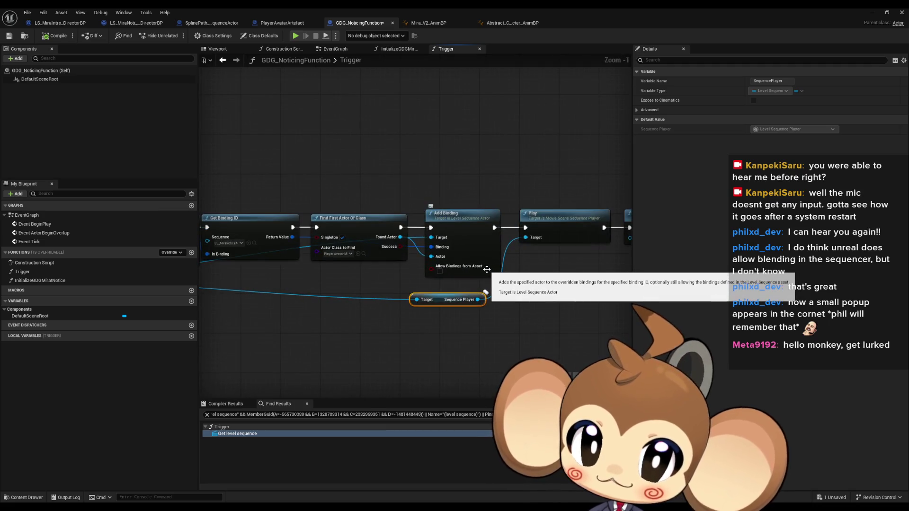
mouse_move(516, 297)
left_mouse_down()
mouse_move(447, 284)
mouse_move(373, 301)
left_mouse_up()
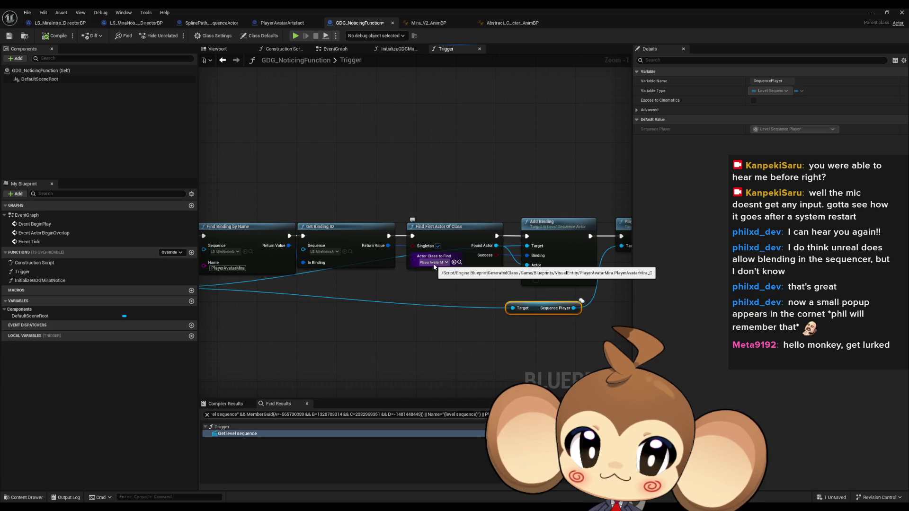
left_click_drag(434, 267, 629, 270)
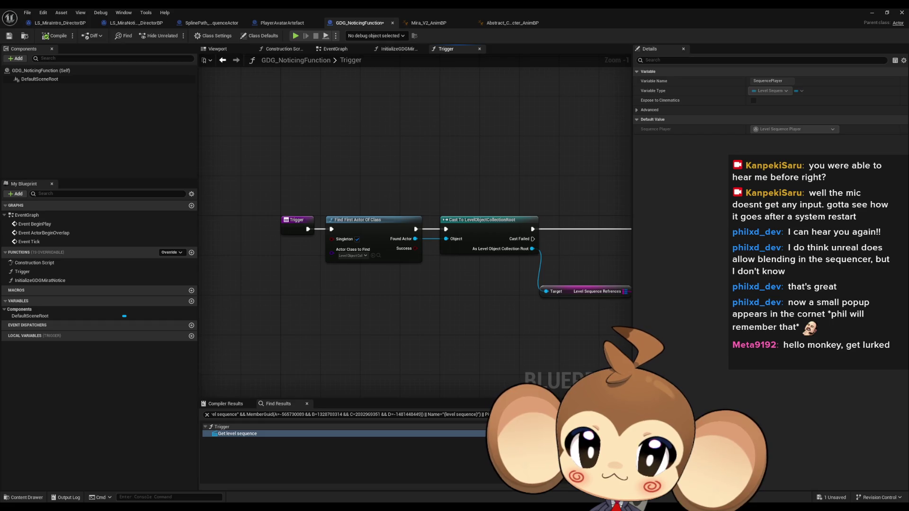
left_click_drag(476, 268, 280, 272)
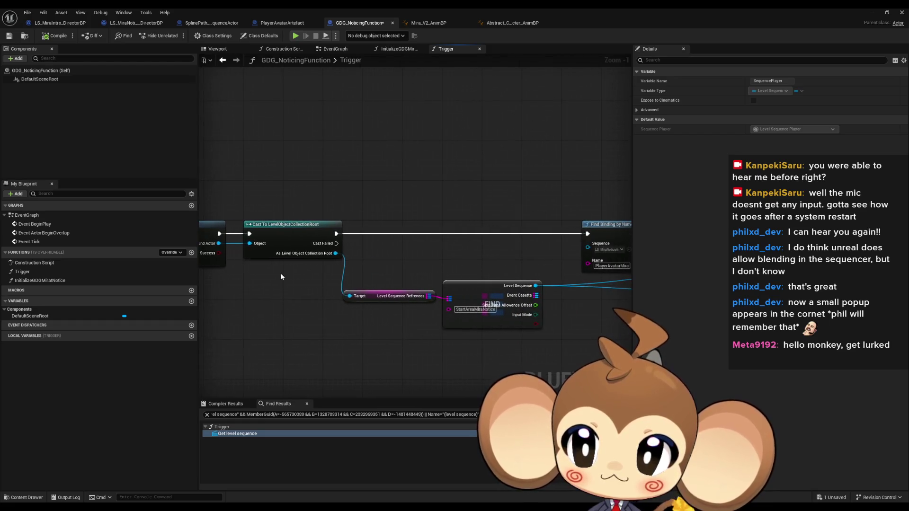
double_click(104, 281)
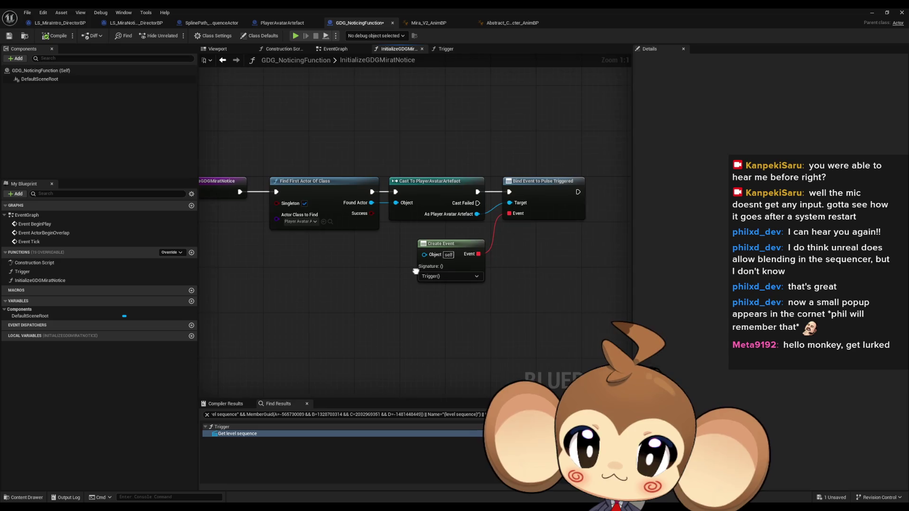
left_click_drag(556, 239, 543, 257)
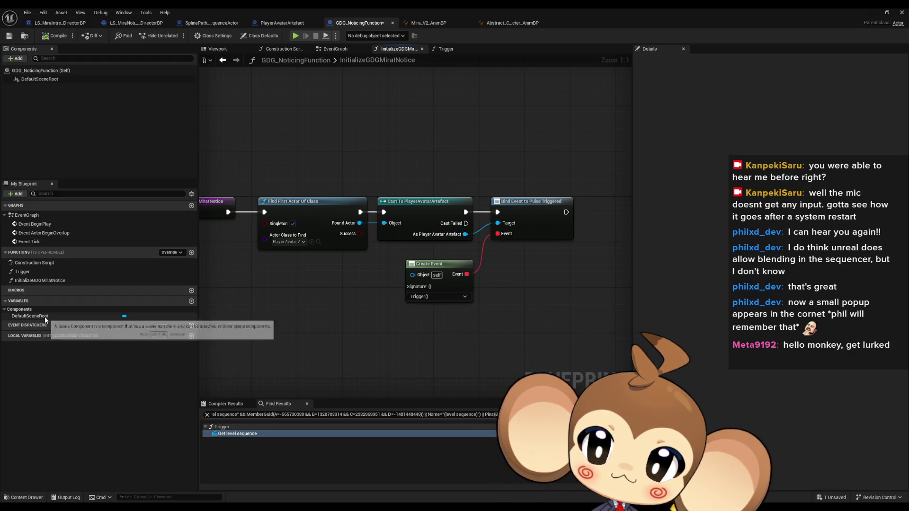
double_click(40, 280)
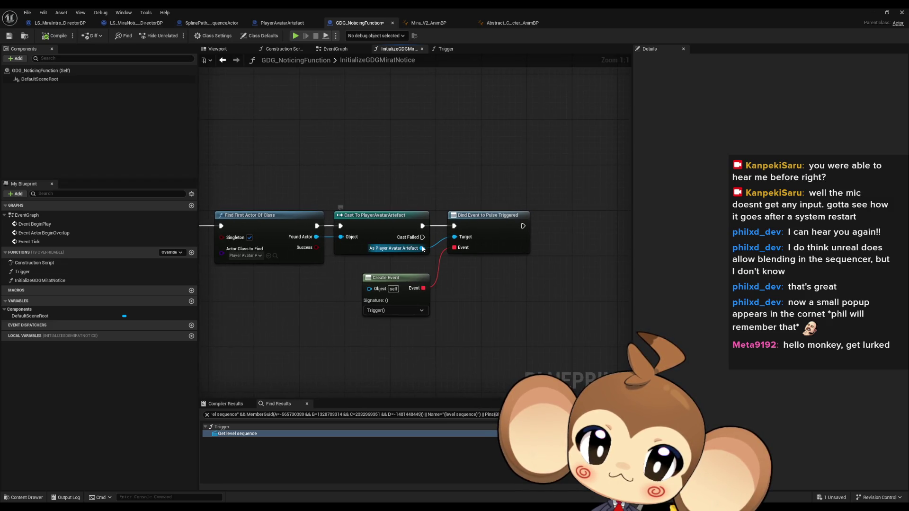
double_click(41, 280)
double_click(44, 272)
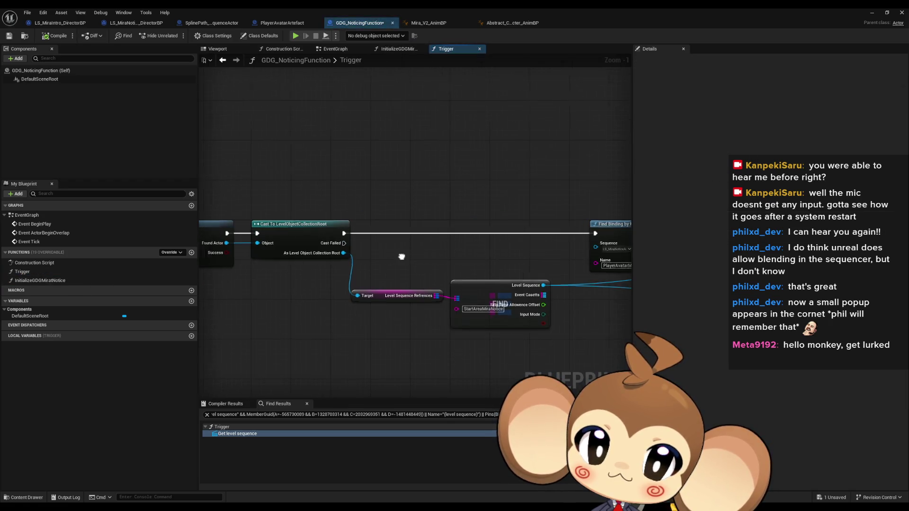
mouse_move(592, 220)
left_mouse_down()
mouse_move(365, 233)
mouse_move(478, 241)
mouse_move(199, 250)
left_mouse_up()
left_click_drag(480, 282, 466, 281)
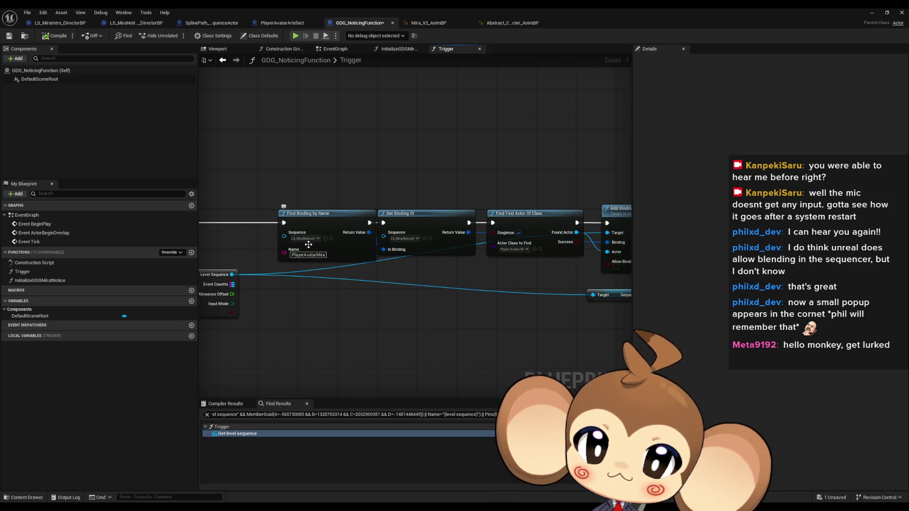
scroll(319, 250, "up", 1)
left_click_drag(410, 279, 388, 281)
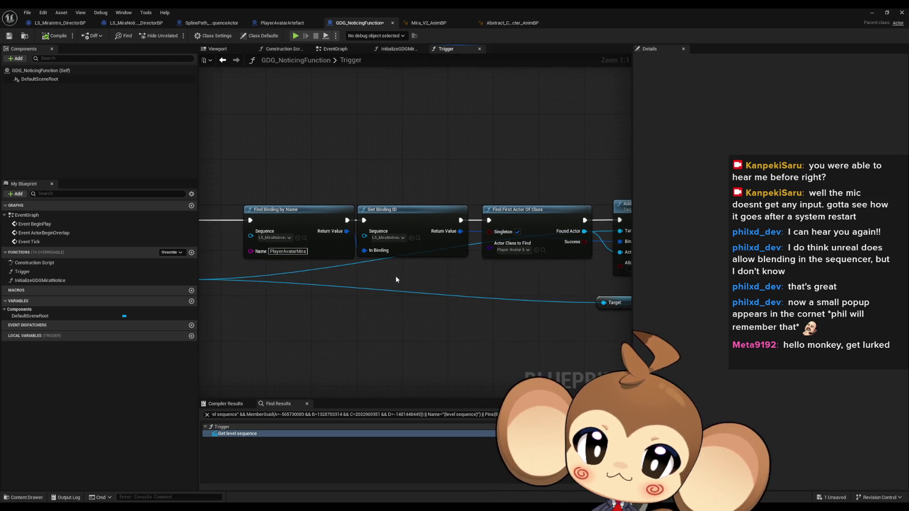
left_click_drag(425, 262, 319, 266)
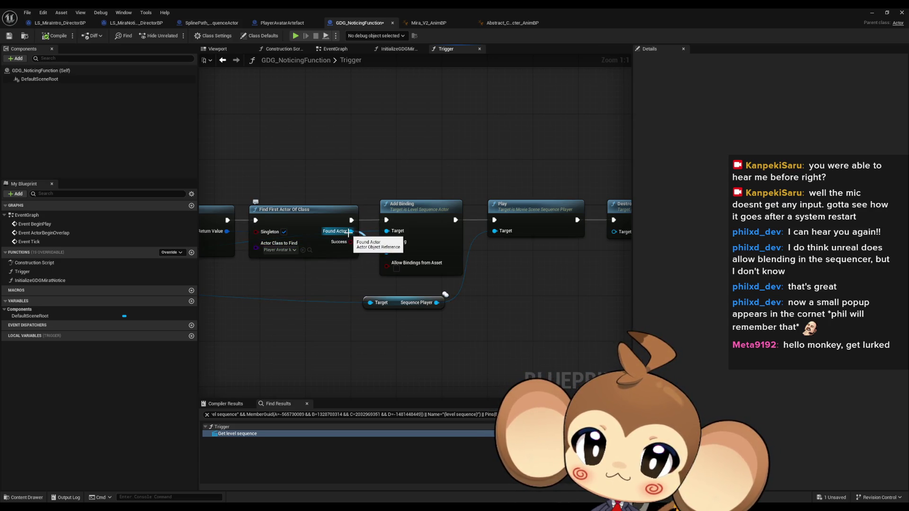
mouse_move(350, 231)
left_mouse_down()
mouse_move(388, 241)
mouse_move(335, 121)
left_mouse_up()
Cast the found actor to PlayerAvatarMira and get its Anim BP from the cast.
type("cast play av")
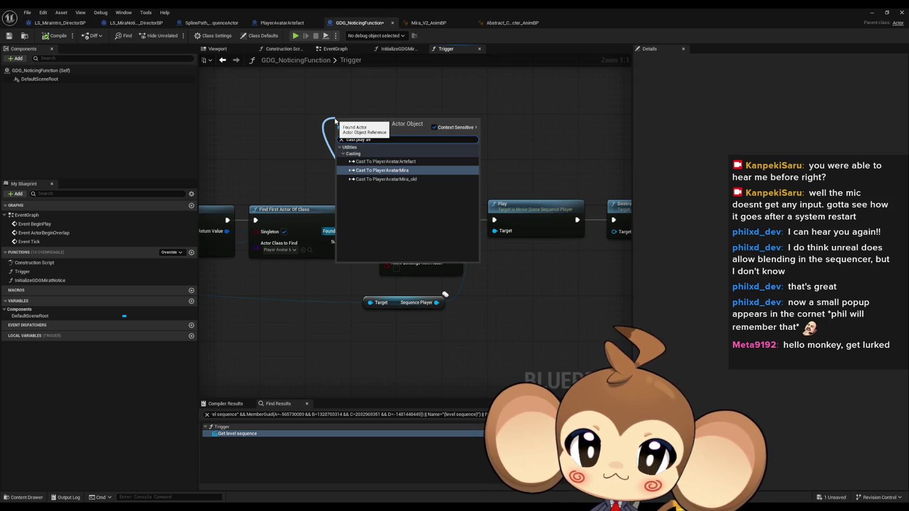
key("Return")
left_click_drag(415, 152, 422, 164)
type("get anim bp")
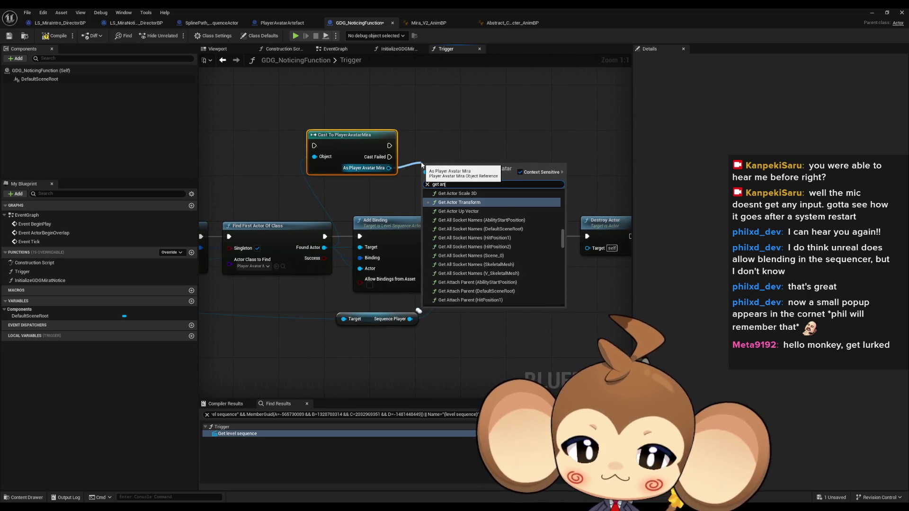
key("BackSpace")
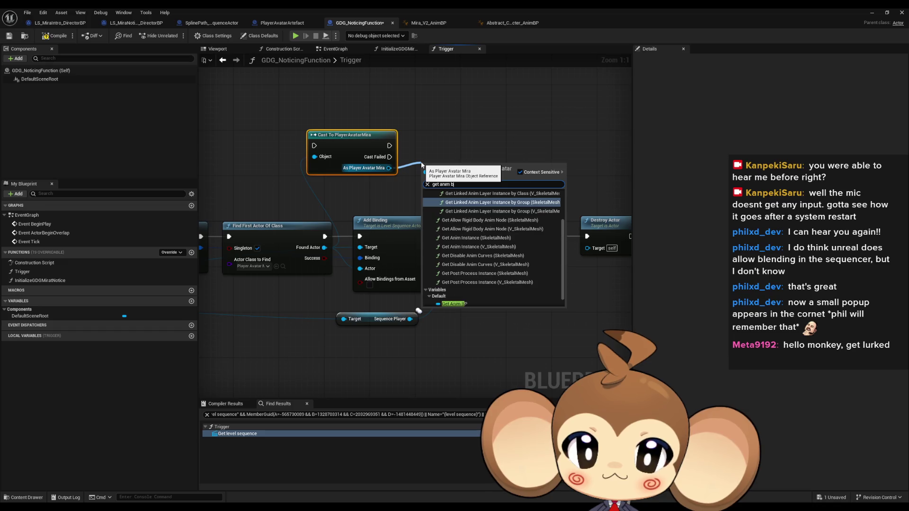
left_click(453, 303)
left_click_drag(461, 156, 414, 198)
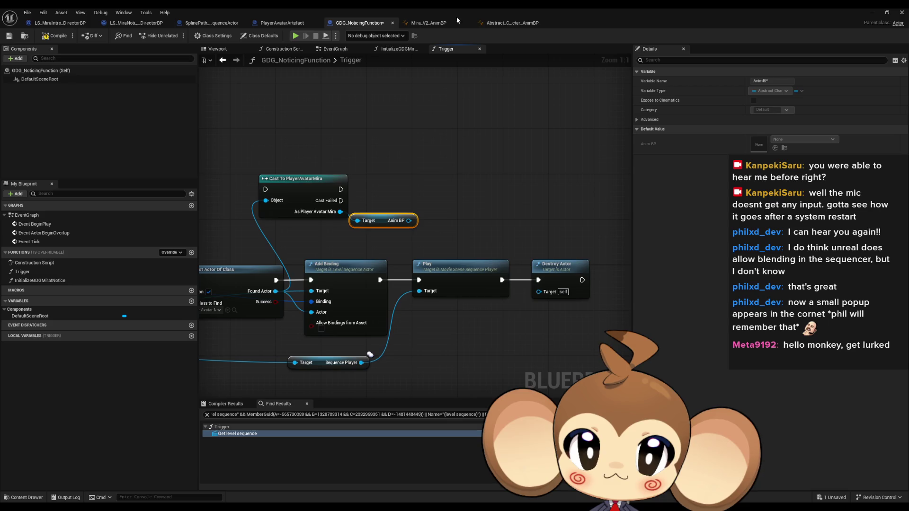
left_click(511, 23)
left_click(360, 23)
Set Animation Switch Enum to WithLookAt, wiring the cast and SET between Add Binding and Play.
left_click_drag(409, 220, 446, 218)
type("set an s")
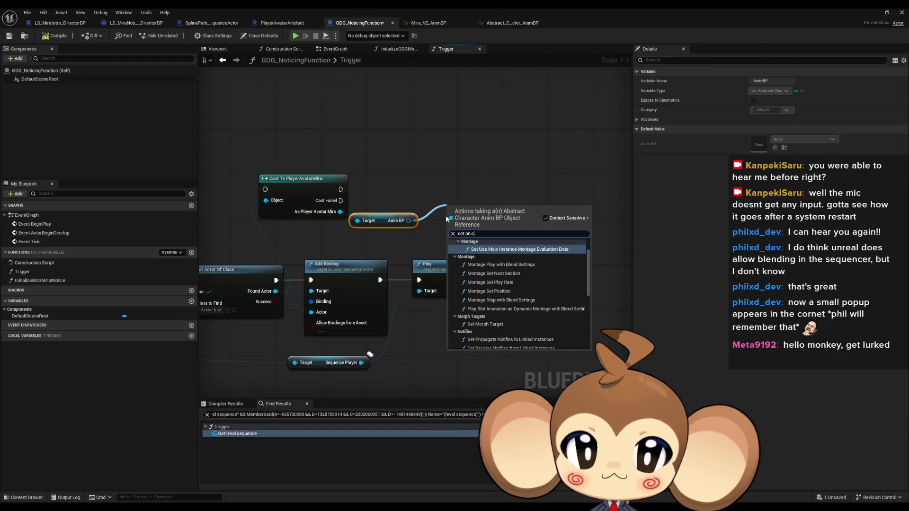
type("w")
key("Return")
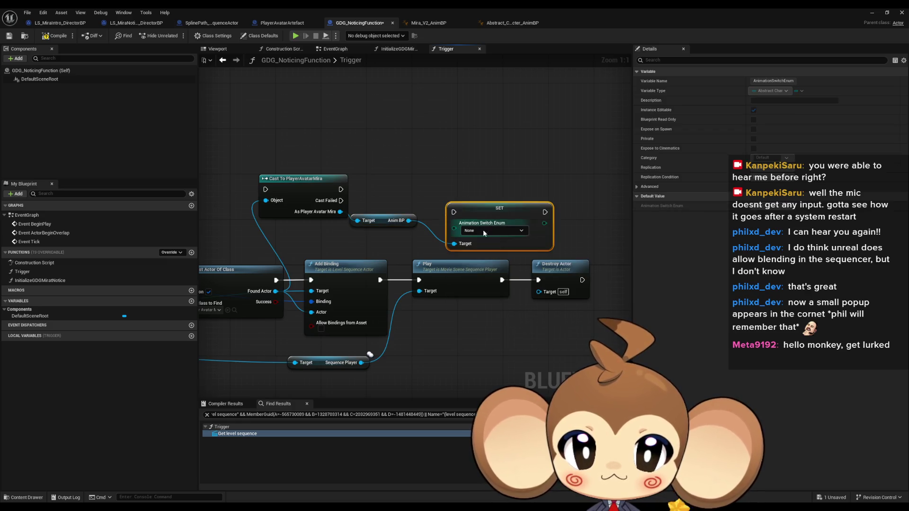
left_click(490, 230)
mouse_move(484, 211)
left_mouse_down()
mouse_move(465, 181)
mouse_move(341, 189)
left_mouse_up()
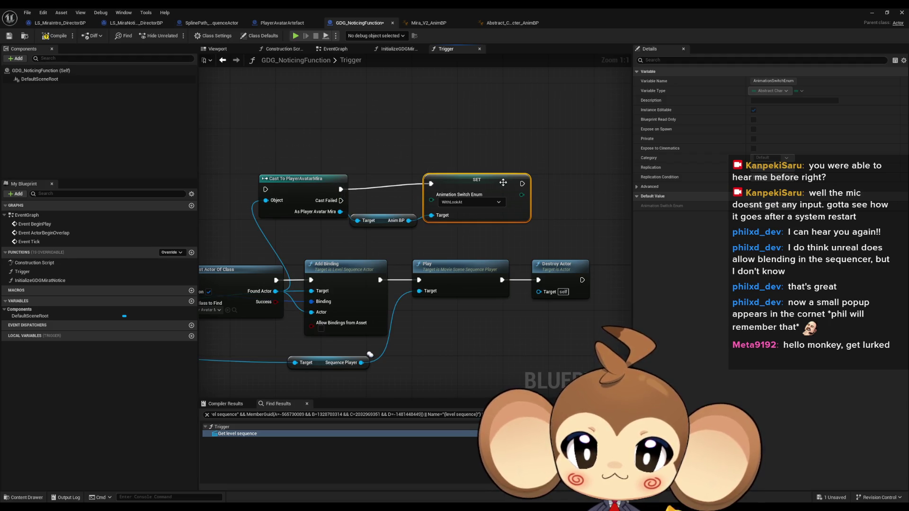
left_click_drag(498, 186, 498, 192)
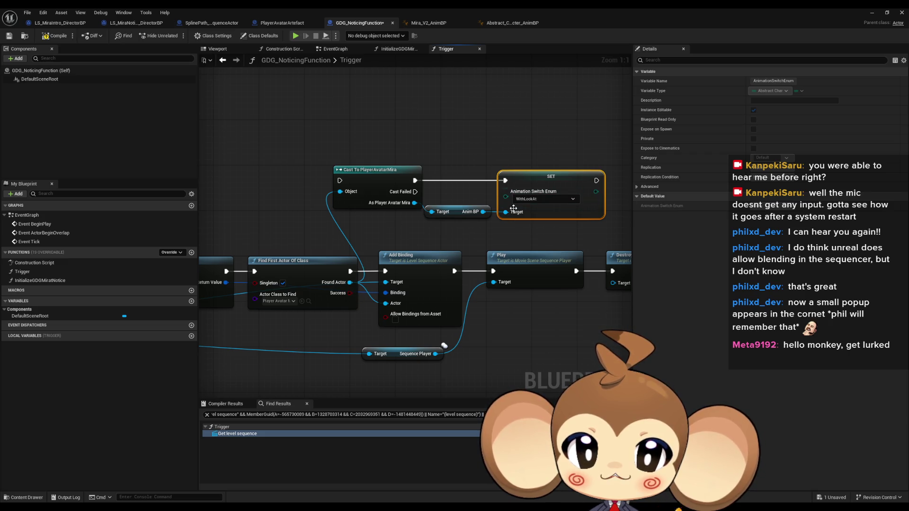
key("q")
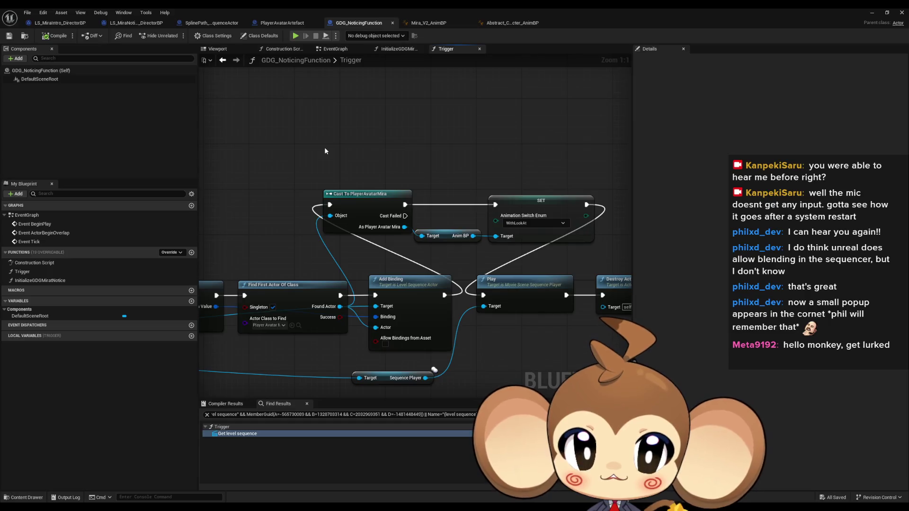
mouse_move(543, 191)
left_mouse_down()
mouse_move(476, 206)
mouse_move(438, 264)
mouse_move(444, 271)
mouse_move(507, 105)
left_mouse_up()
left_click(511, 23)
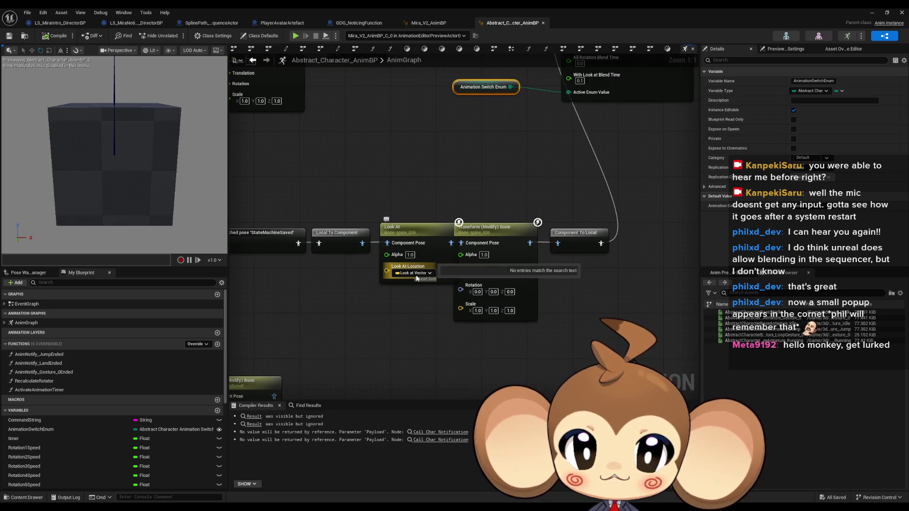
Inspect the LookAtVector variable's settings in the animation blueprint.
scroll(150, 402, "down", 5)
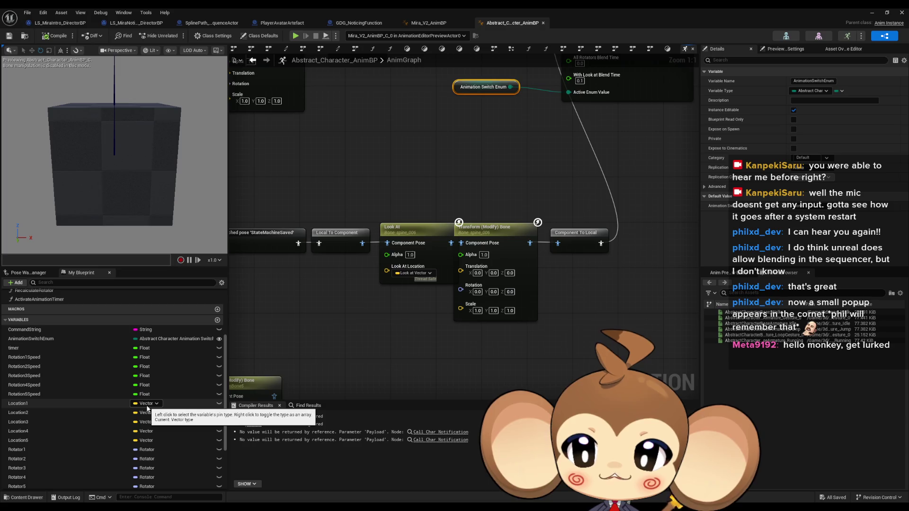
scroll(149, 410, "down", 4)
left_click(57, 448)
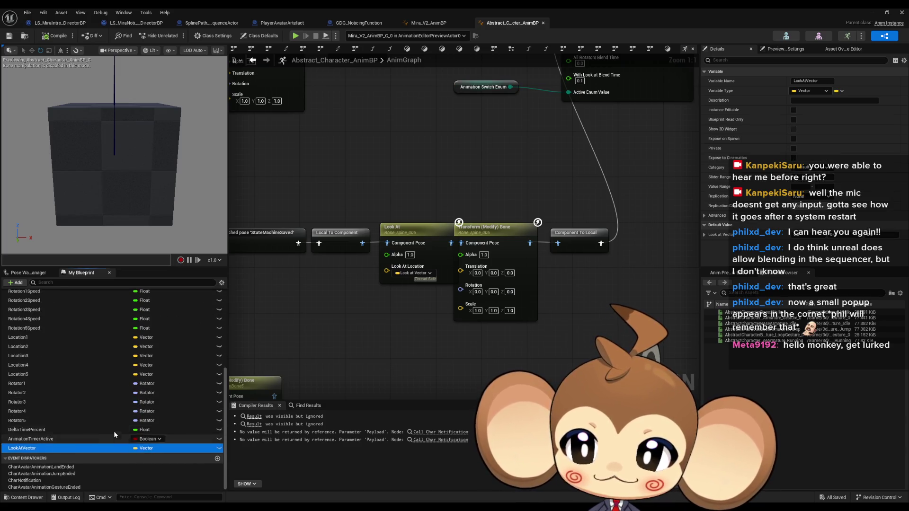
left_click(396, 341)
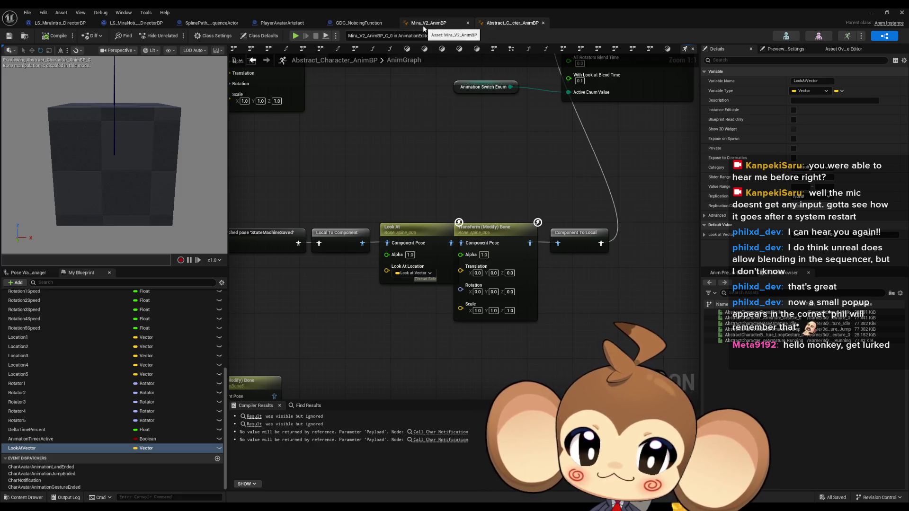
Show GDG_NoticingFunction in a smaller floating blueprint window moved aside from the level.
left_click(358, 23)
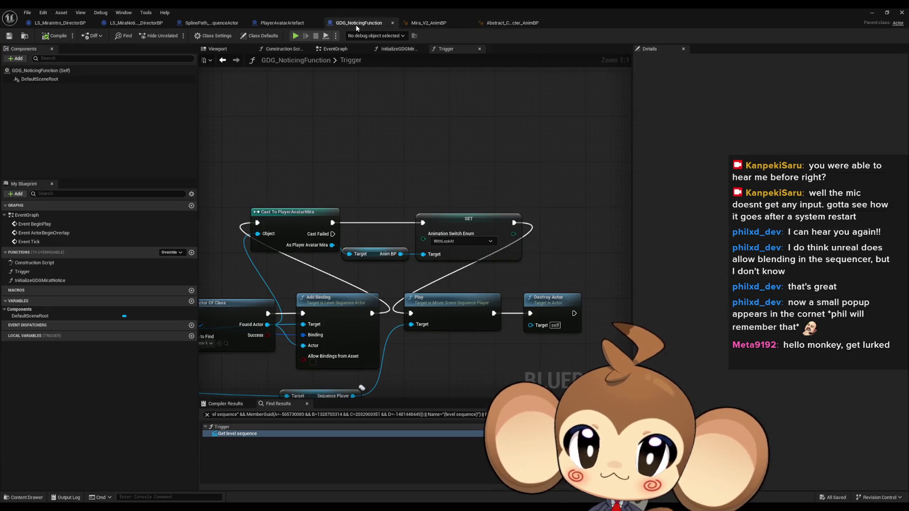
double_click(550, 8)
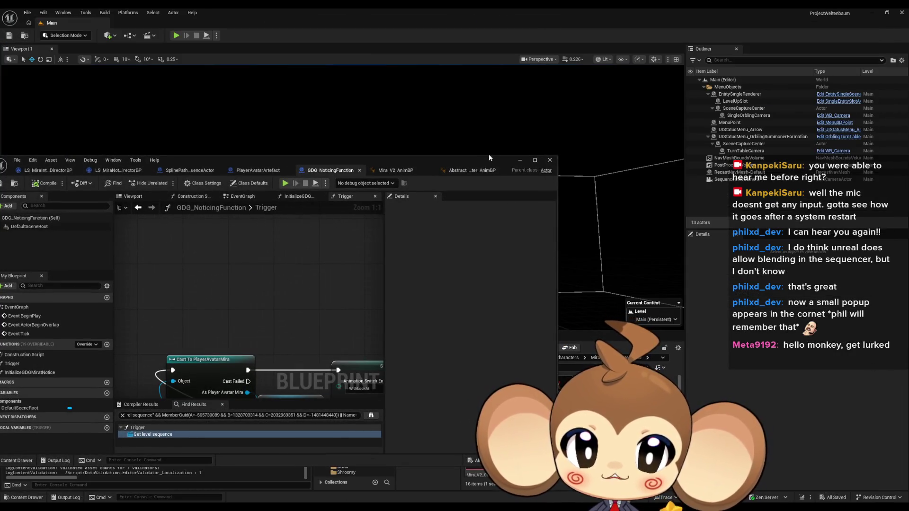
left_click_drag(490, 164, 212, 94)
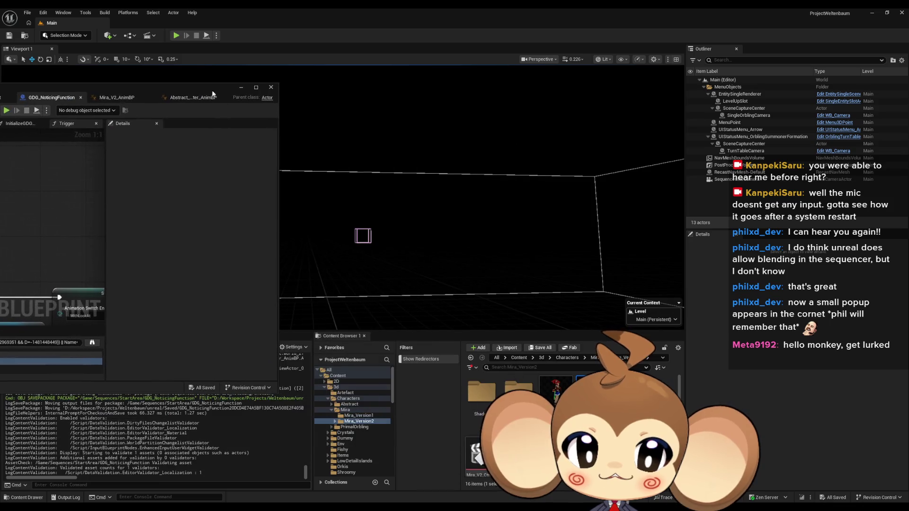
Browse to Content > Maps > Dummy and open the StartArea level.
left_click(517, 358)
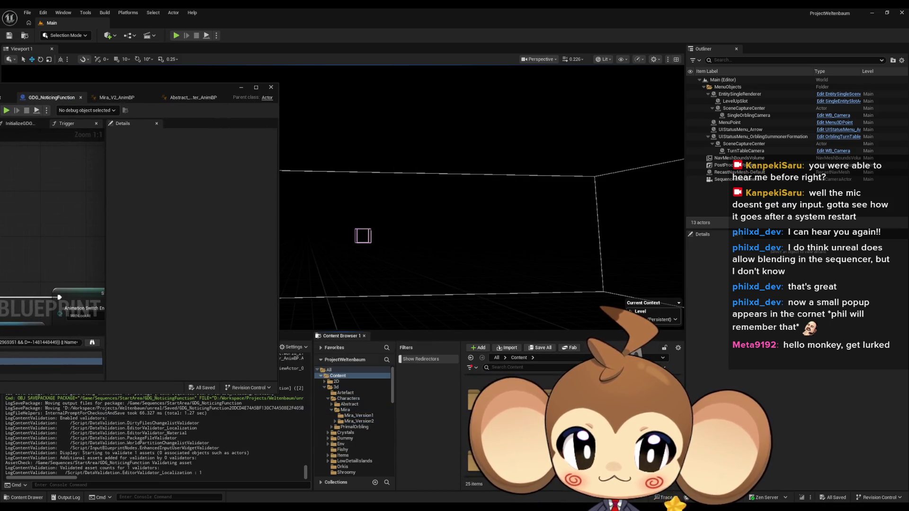
scroll(520, 426, "down", 3)
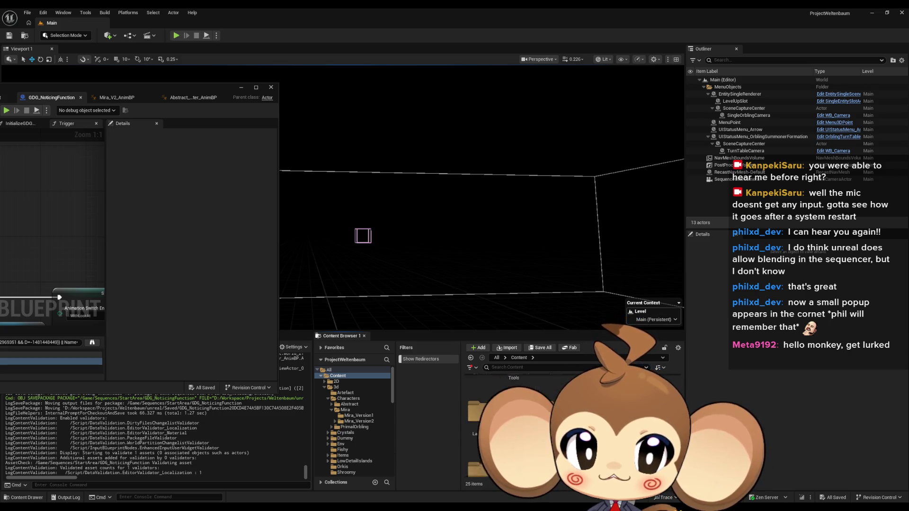
double_click(516, 426)
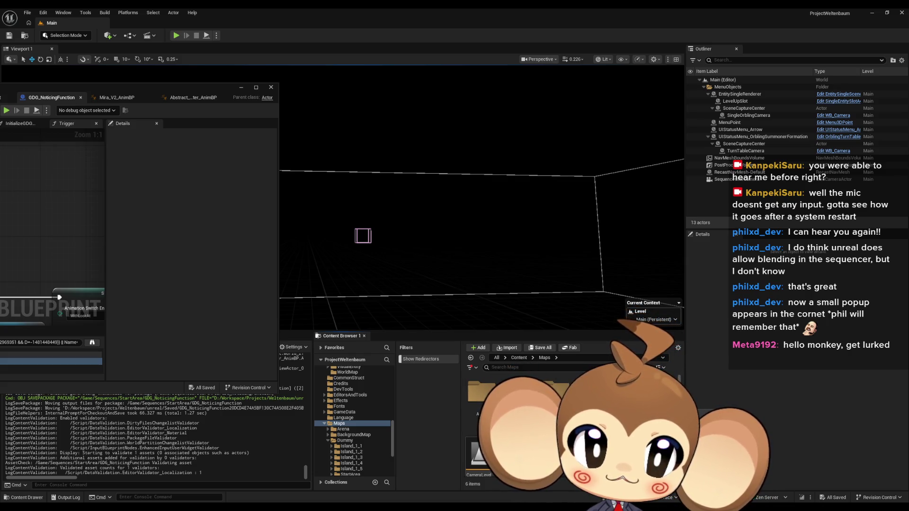
scroll(352, 421, "down", 3)
left_click(347, 424)
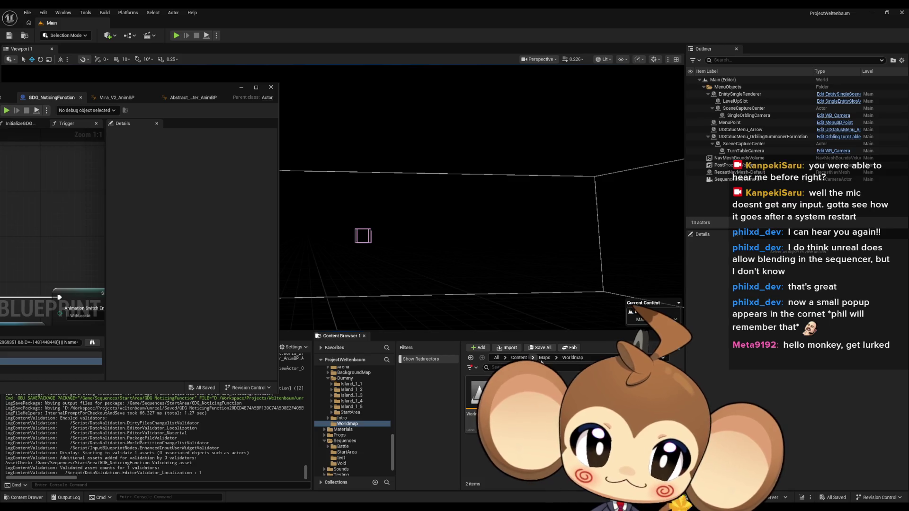
left_click(544, 358)
left_click(345, 441)
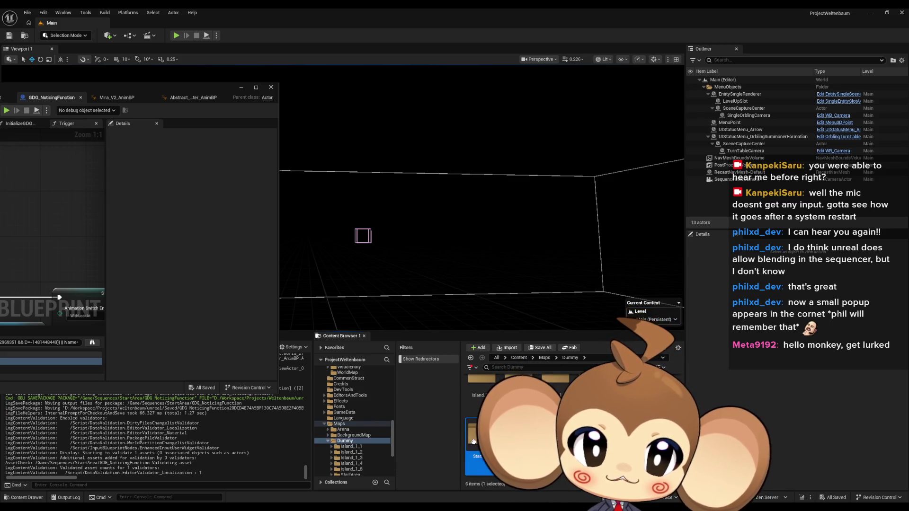
double_click(473, 441)
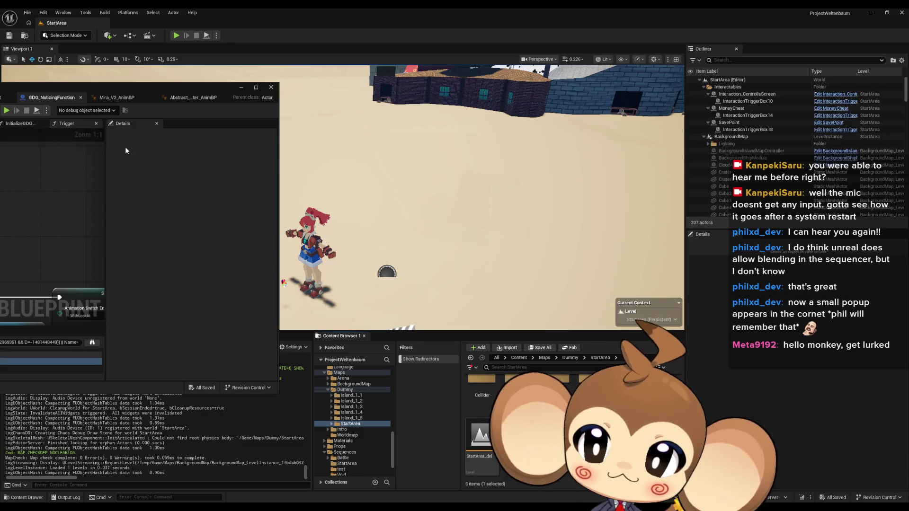
left_click_drag(157, 90, 67, 124)
scroll(374, 242, "up", 10)
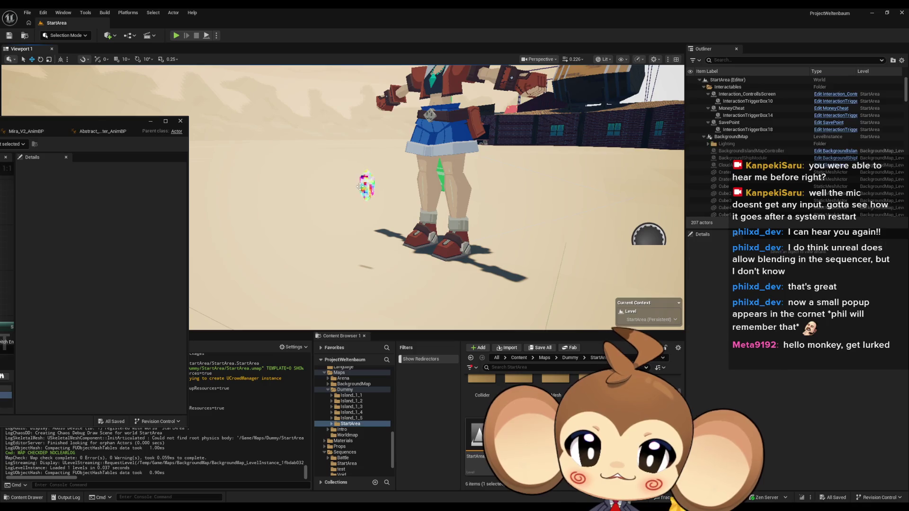
left_click(366, 187)
left_click(110, 37)
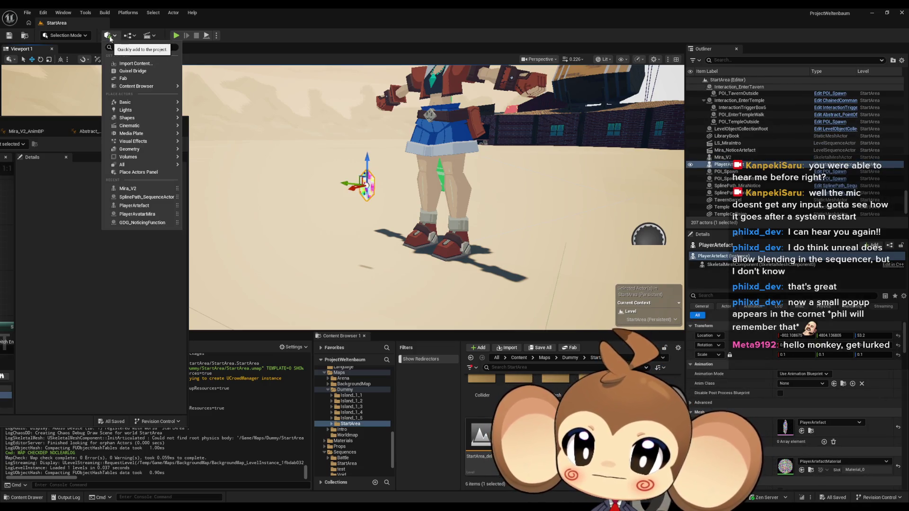
mouse_move(130, 102)
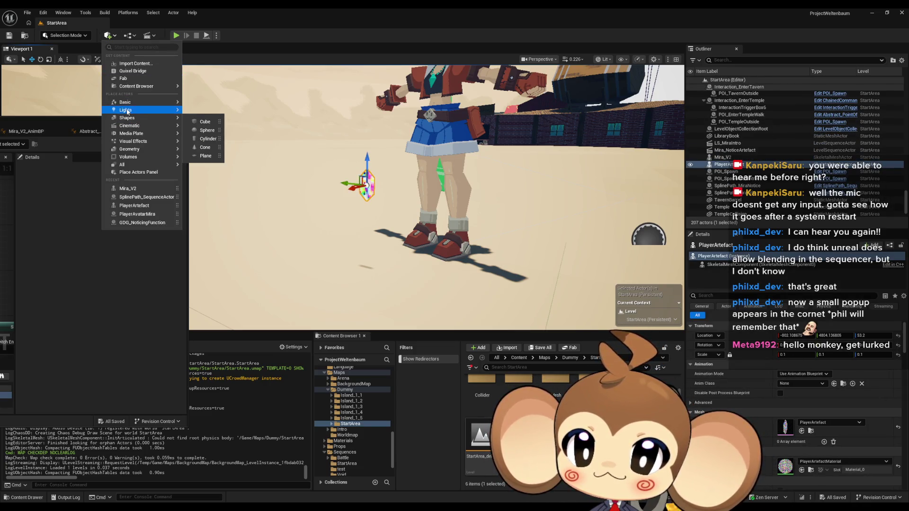
left_click(208, 107)
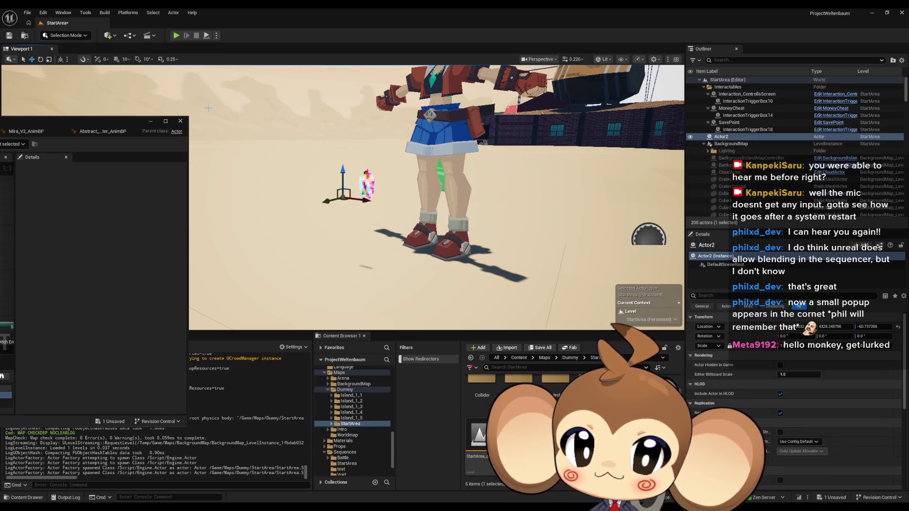
scroll(328, 169, "up", 4)
left_click_drag(325, 187, 348, 275)
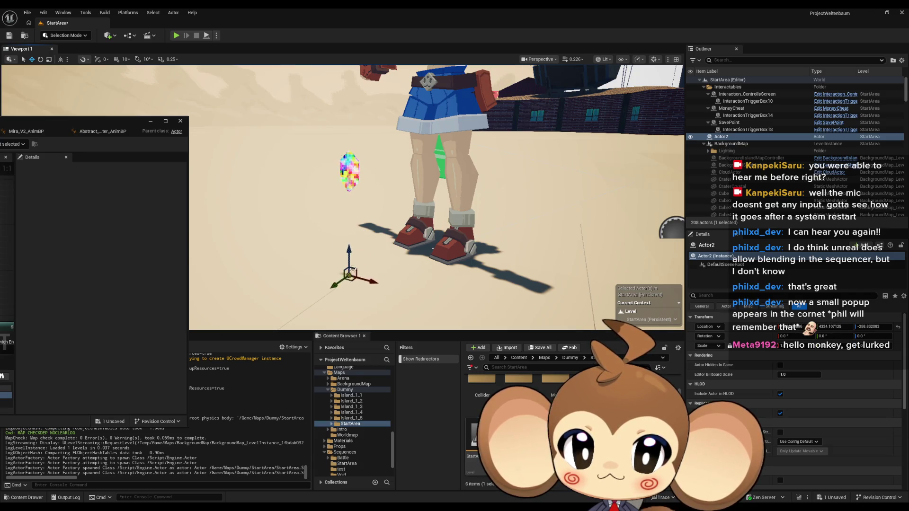
left_click(349, 171)
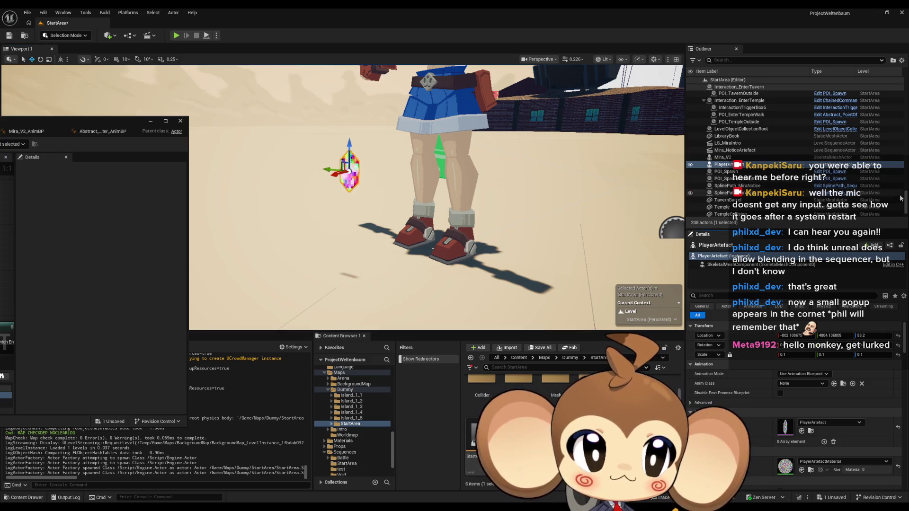
scroll(892, 95, "up", 10)
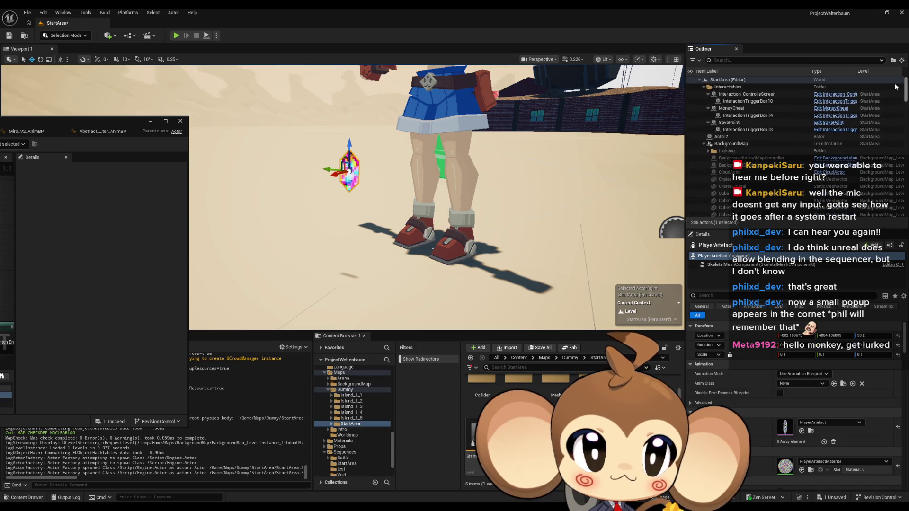
left_click(757, 136)
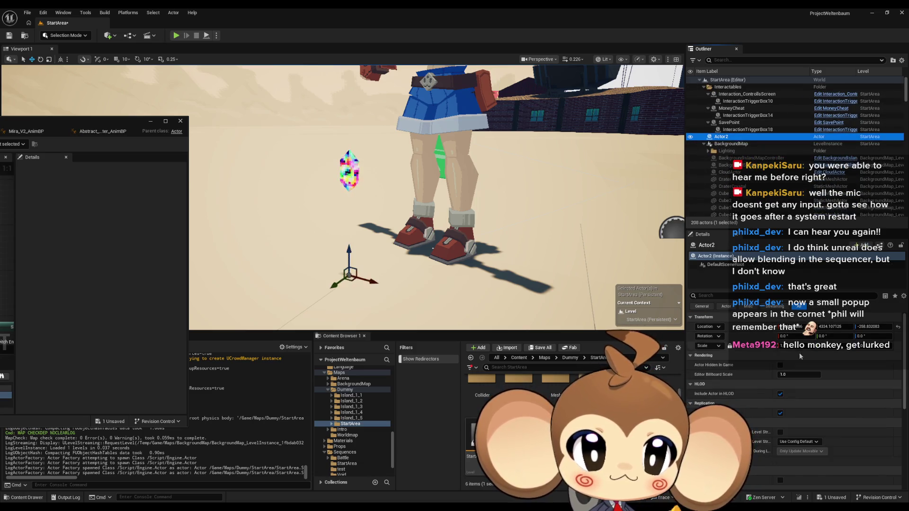
left_click_drag(349, 274, 349, 168)
key("f")
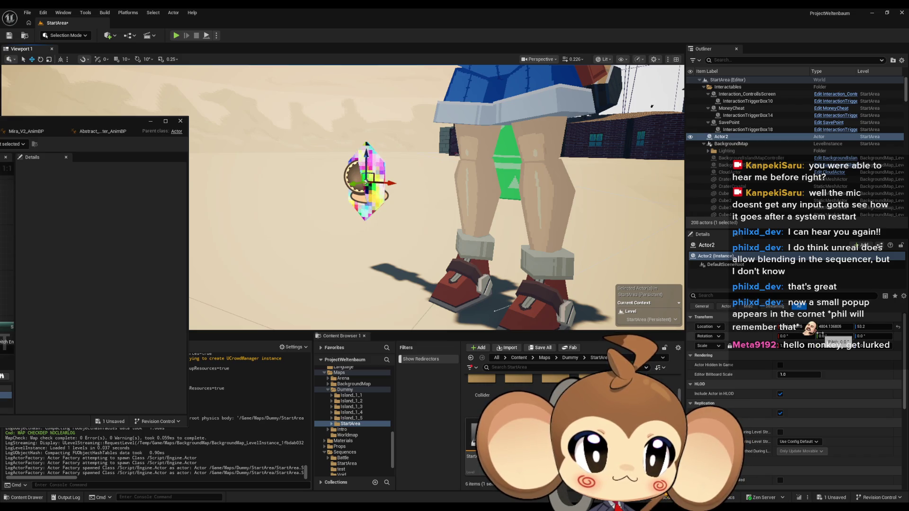
left_click_drag(866, 326, 865, 327)
left_click(732, 129)
key("Delete")
left_click_drag(90, 120, 519, 144)
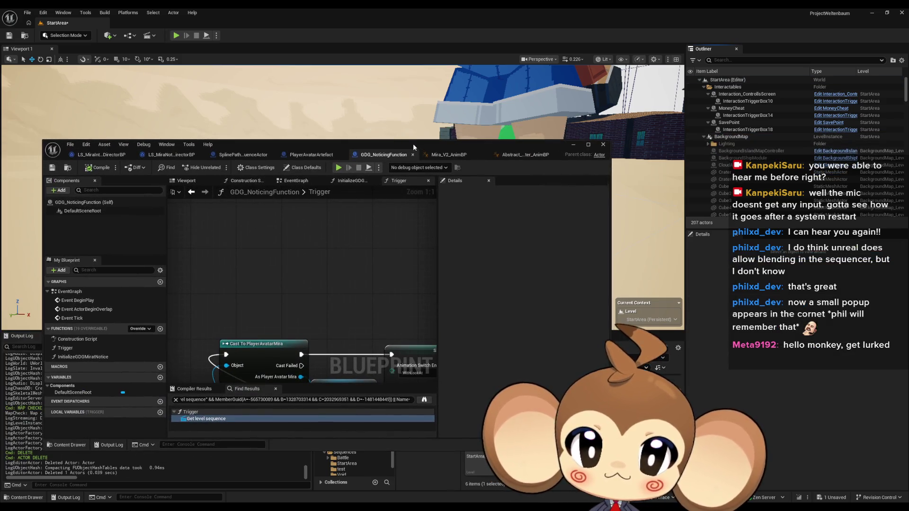
Save the modified StartArea level.
left_click_drag(412, 143, 153, 121)
scroll(497, 407, "down", 2)
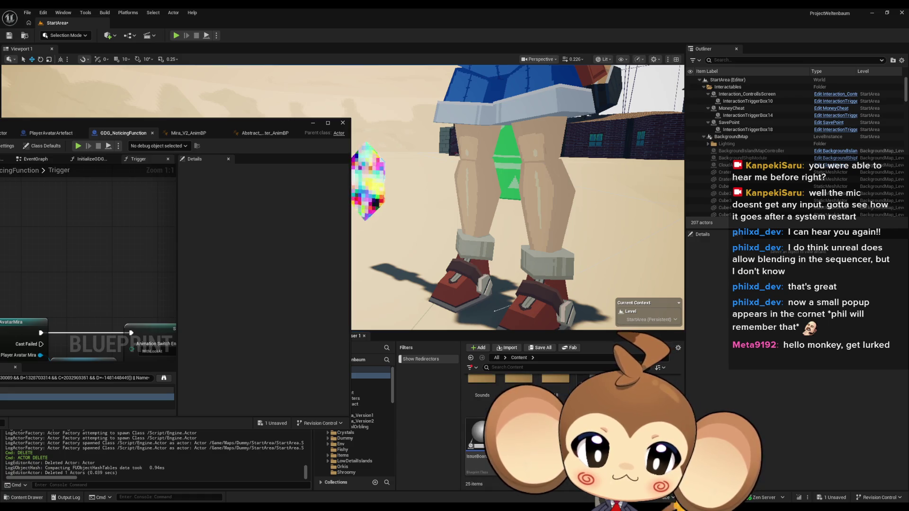
key("ctrl+shift+s")
left_click(475, 340)
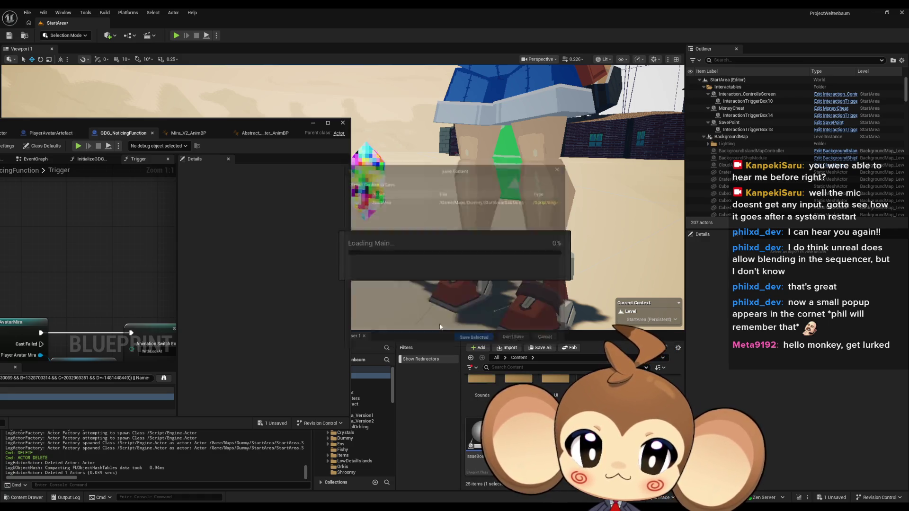
In GDG_NoticingFunction's Trigger graph, add a SET Look at Vector node from the Anim BP.
left_click(327, 123)
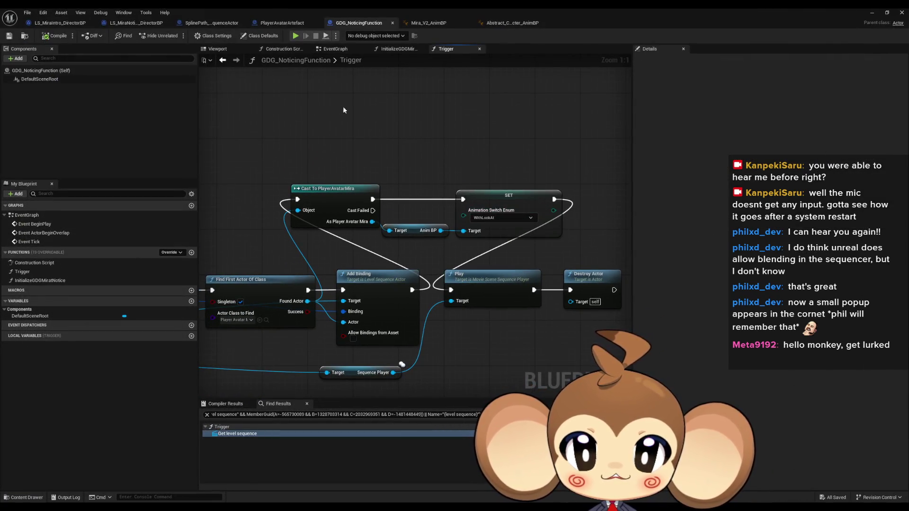
left_click(424, 24)
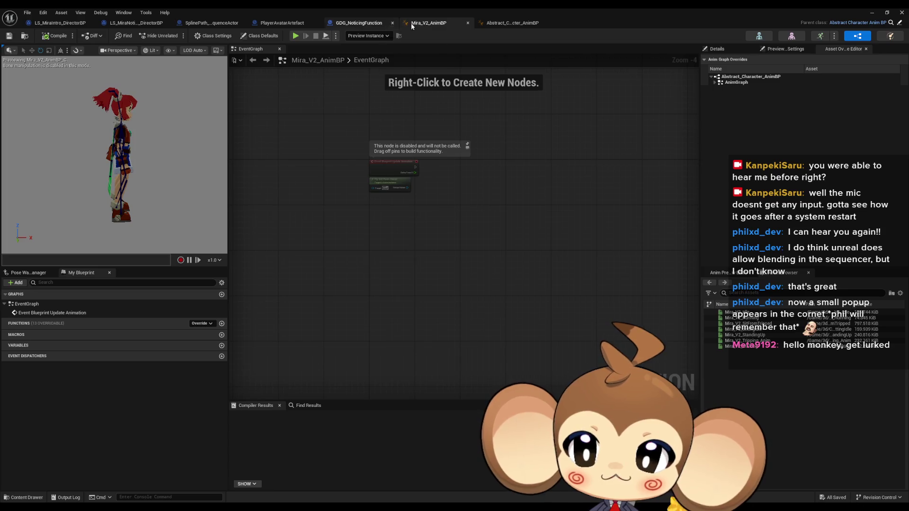
left_click(513, 24)
left_click(360, 23)
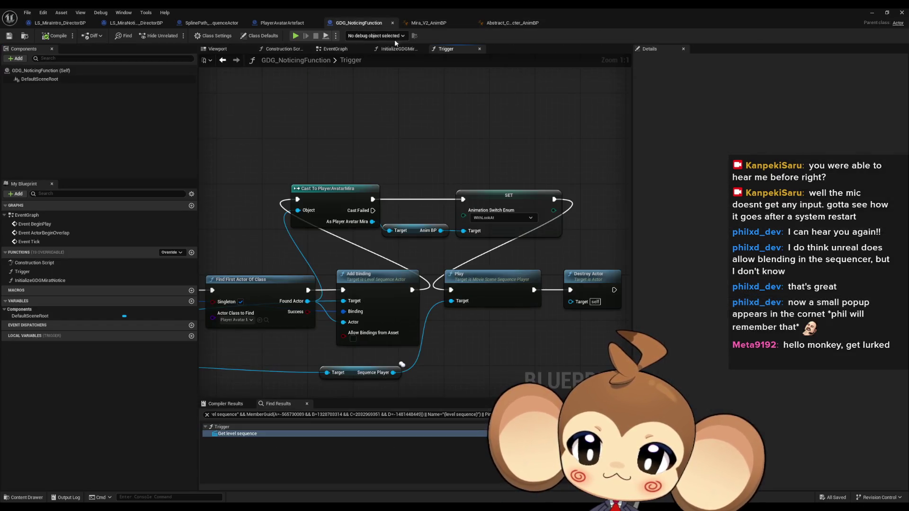
left_click_drag(440, 231, 453, 143)
type("set look")
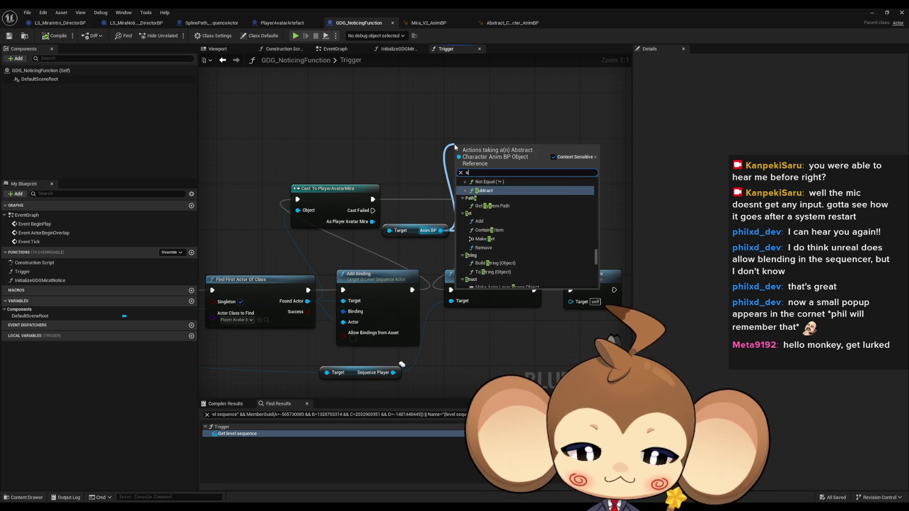
key("Return")
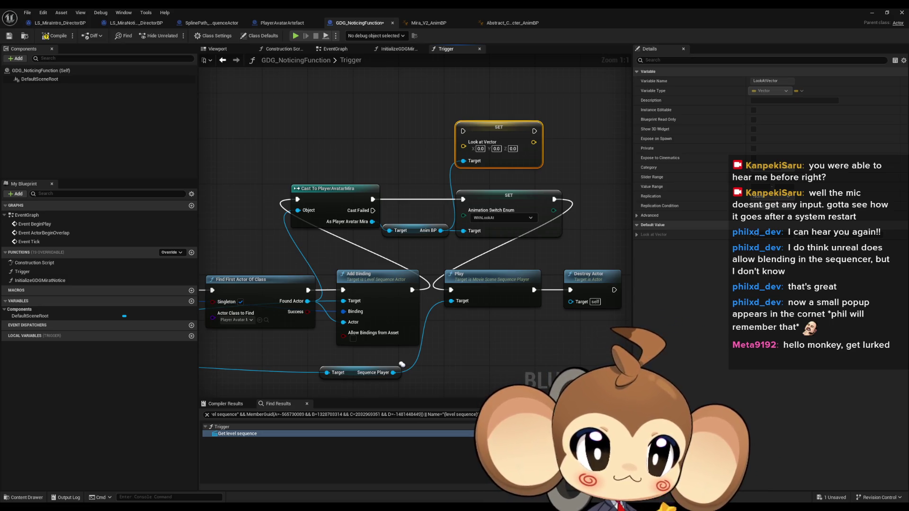
Enter the look-at vector -802.108675, 4804.136805, 53.2.
left_click(481, 149)
type("-802.108675")
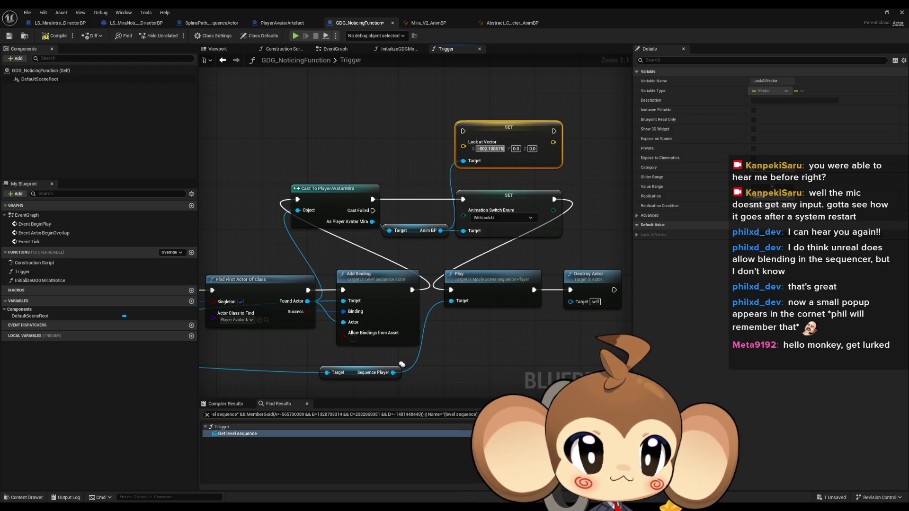
left_click(516, 148)
type("4804.136805")
left_click(552, 148)
type("5")
key("Return")
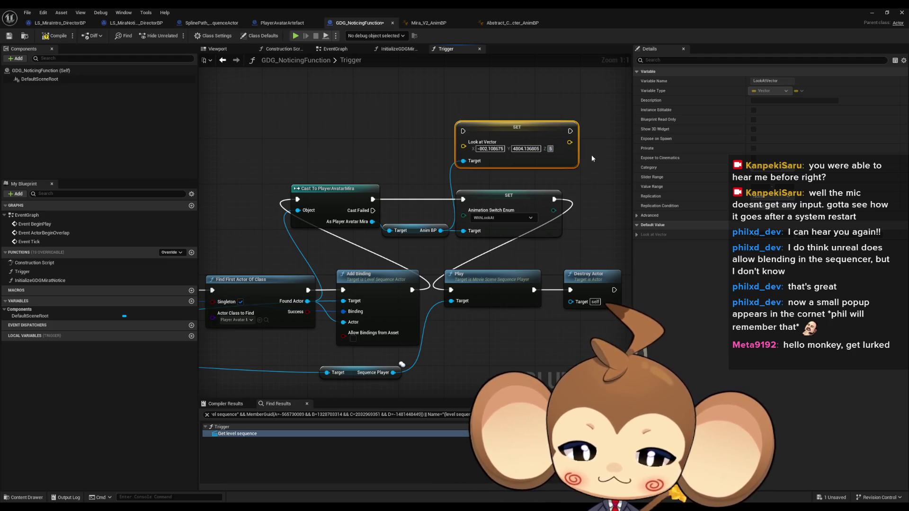
type("3.2")
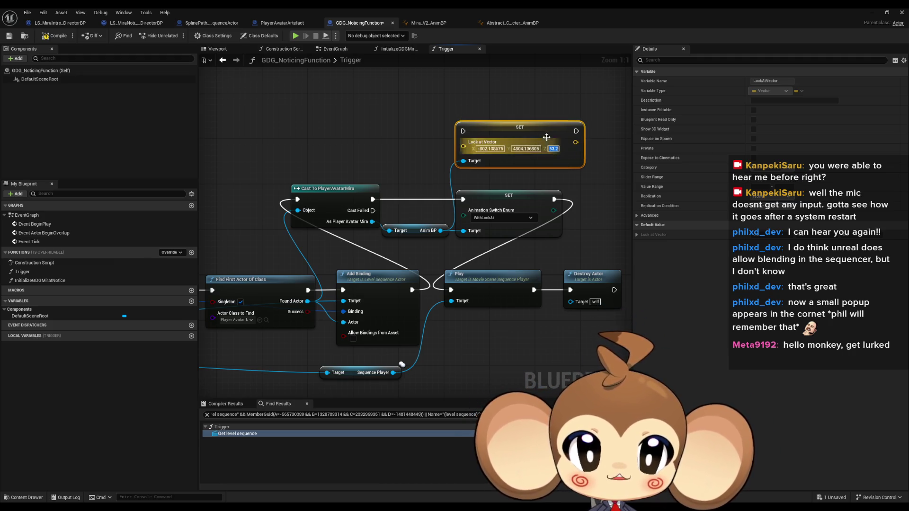
Chain the Look at Vector SET between the animation switch SET and Play.
left_click_drag(576, 131, 450, 290)
left_click_drag(553, 200, 463, 131)
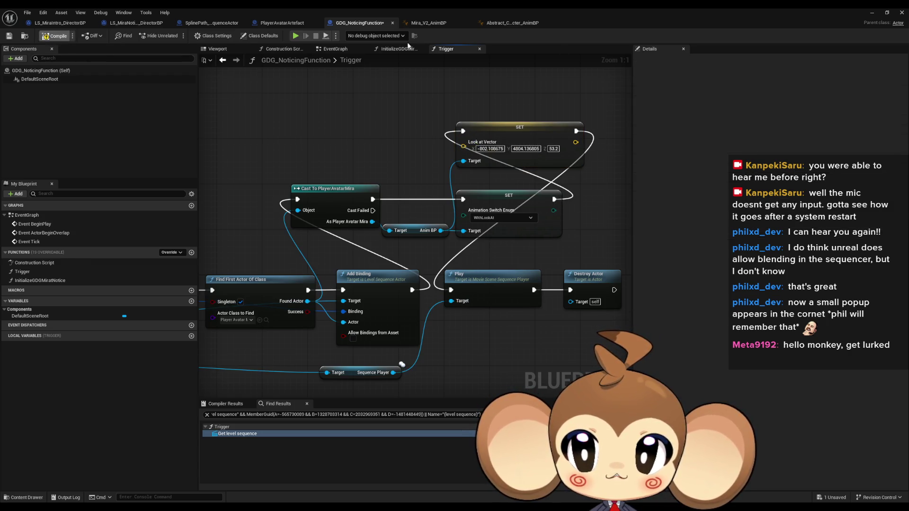
left_click(871, 14)
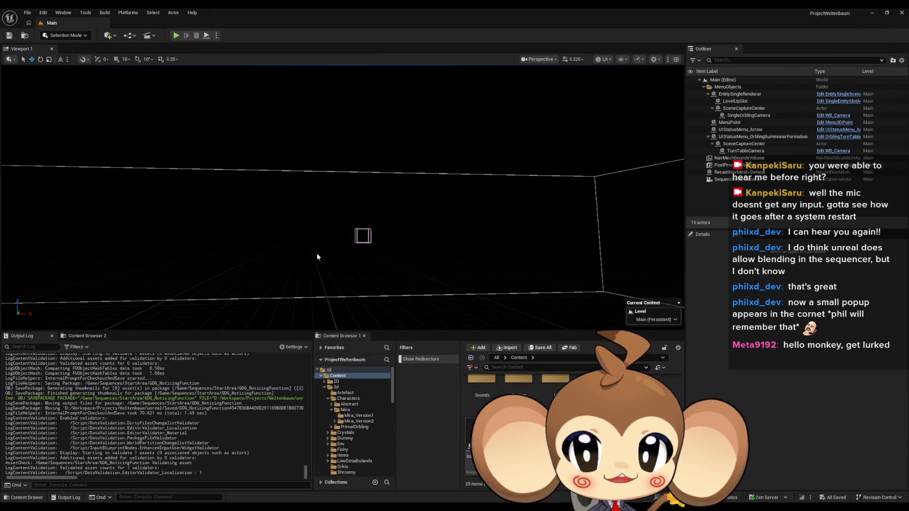
Play-test the level in the editor, stop it, and return to GDG_NoticingFunction.
left_click(176, 35)
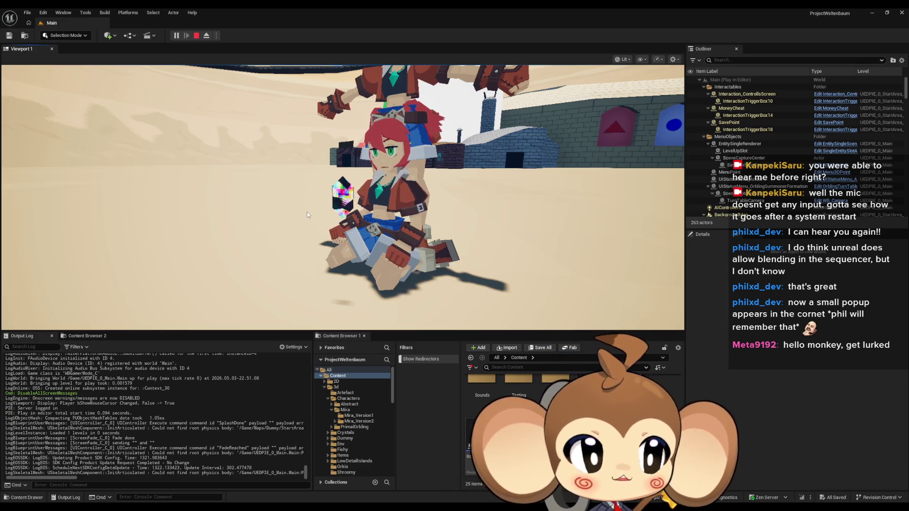
left_click(197, 36)
mouse_move(396, 491)
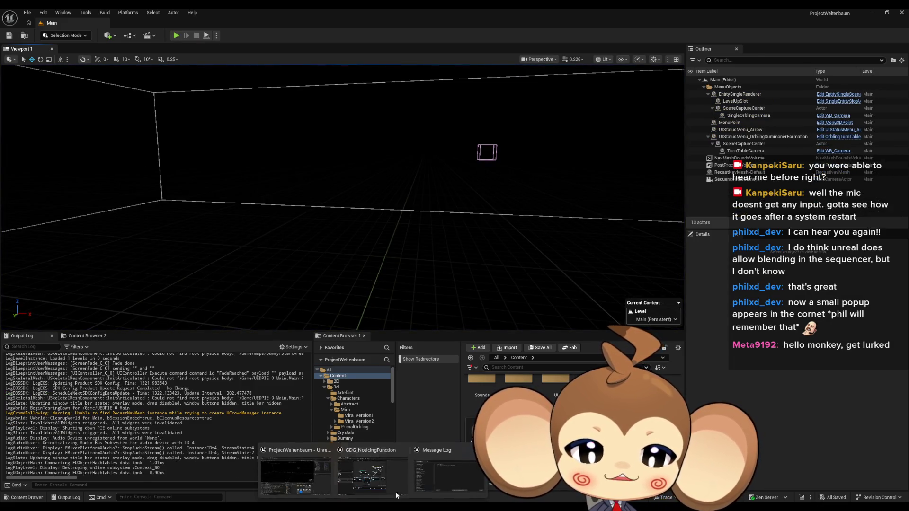
left_click(377, 475)
Connect the Animation Switch SET directly to Play.
mouse_move(507, 133)
left_mouse_down()
mouse_move(406, 154)
mouse_move(521, 163)
mouse_move(544, 219)
left_mouse_up()
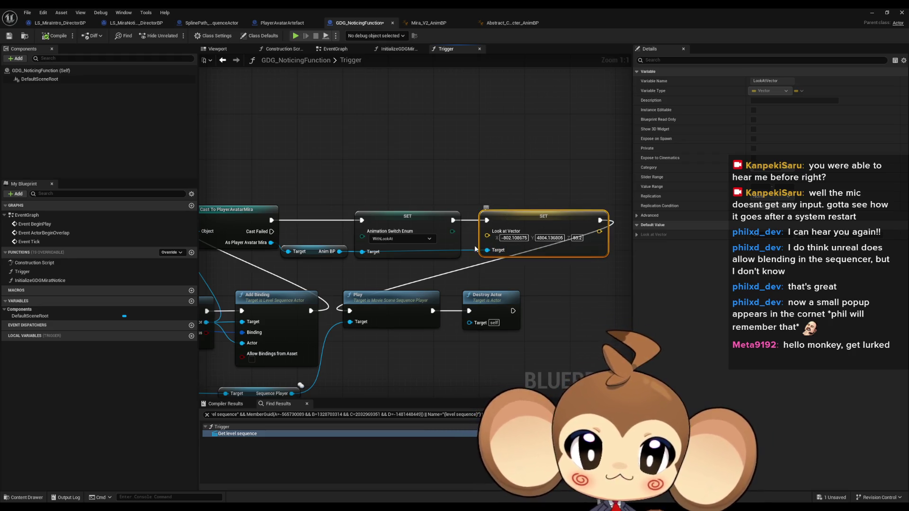
left_click_drag(453, 221, 349, 310)
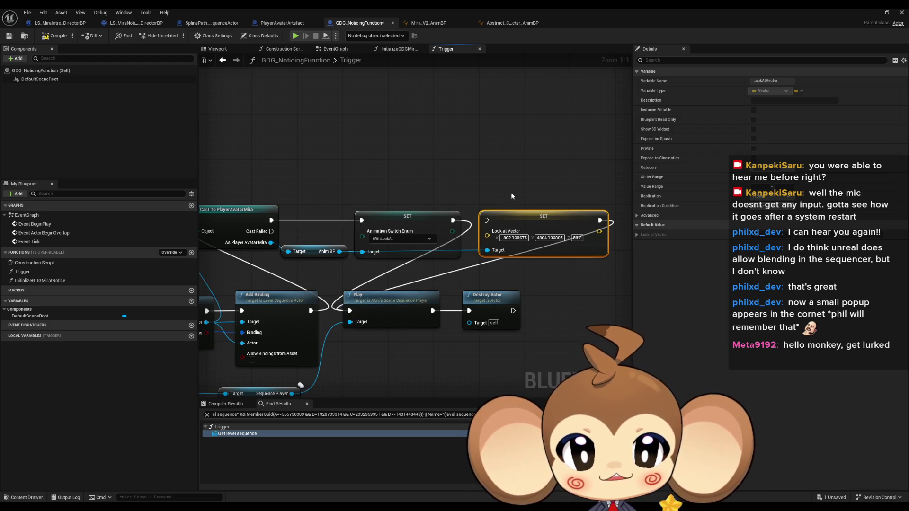
left_click_drag(518, 207, 544, 196)
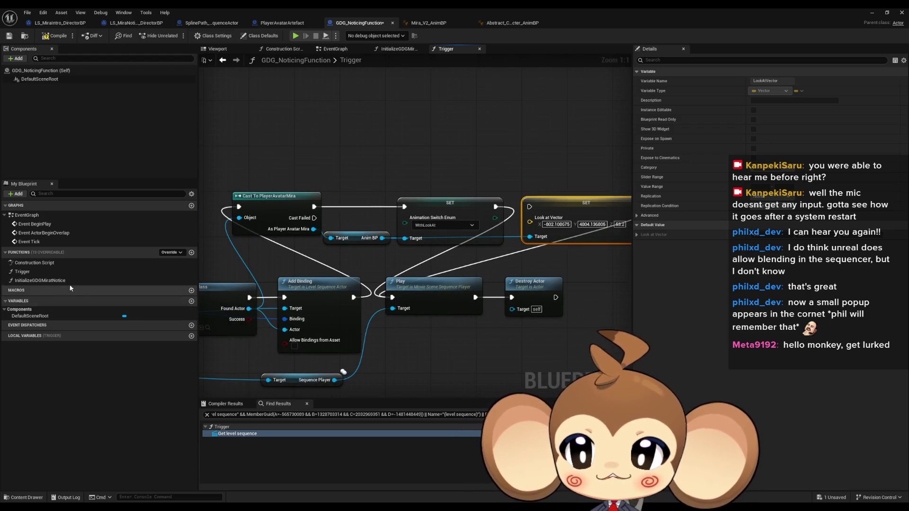
In InitializeGDGMiratNotice, paste the Look at Vector SET and add Get Anim BP from the cast.
double_click(39, 280)
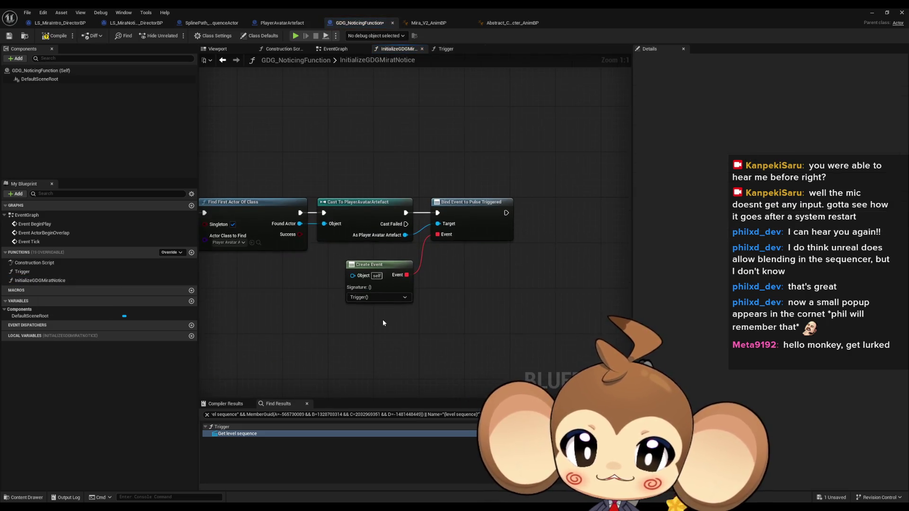
key("ctrl+v")
mouse_move(481, 306)
left_mouse_down()
mouse_move(479, 325)
mouse_move(404, 256)
left_mouse_up()
left_click(562, 239)
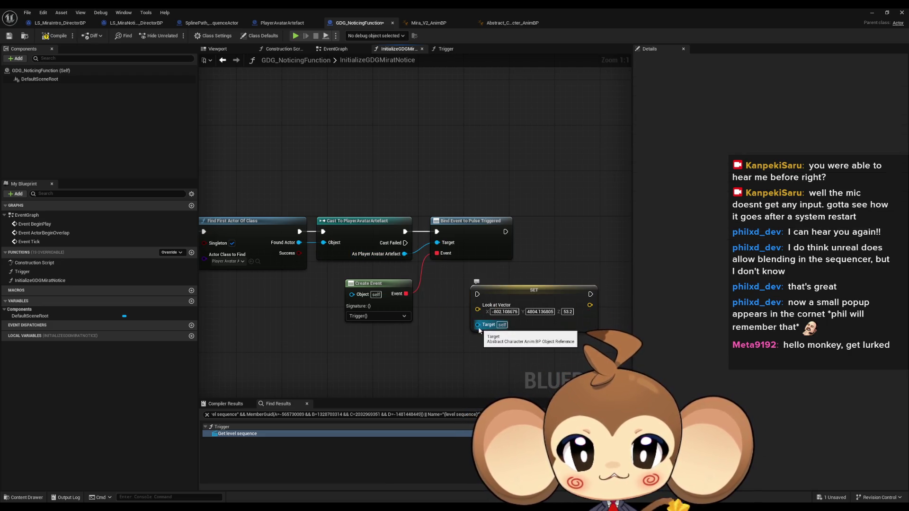
left_click_drag(404, 254, 432, 315)
type("b")
key("BackSpace")
type("an bp")
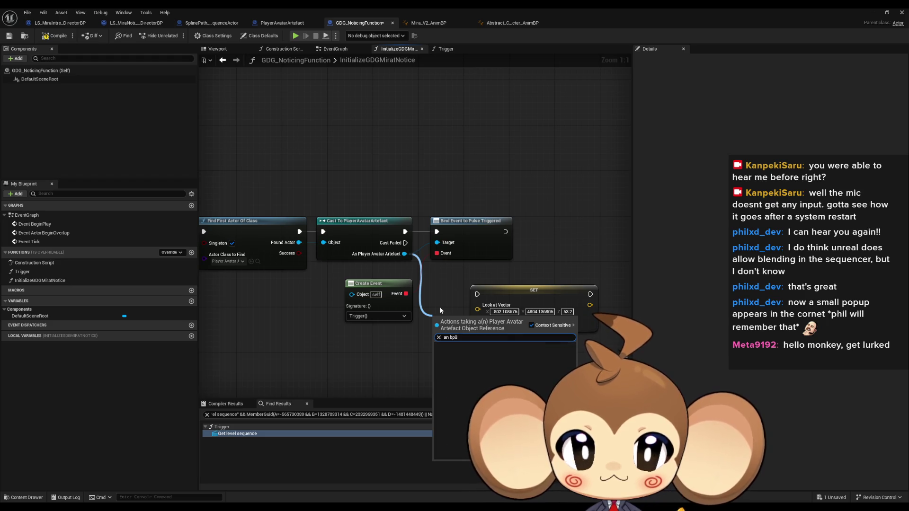
key("Return")
Feed Anim BP into the SET target, run execution from Bind Event, and save.
left_click(477, 318)
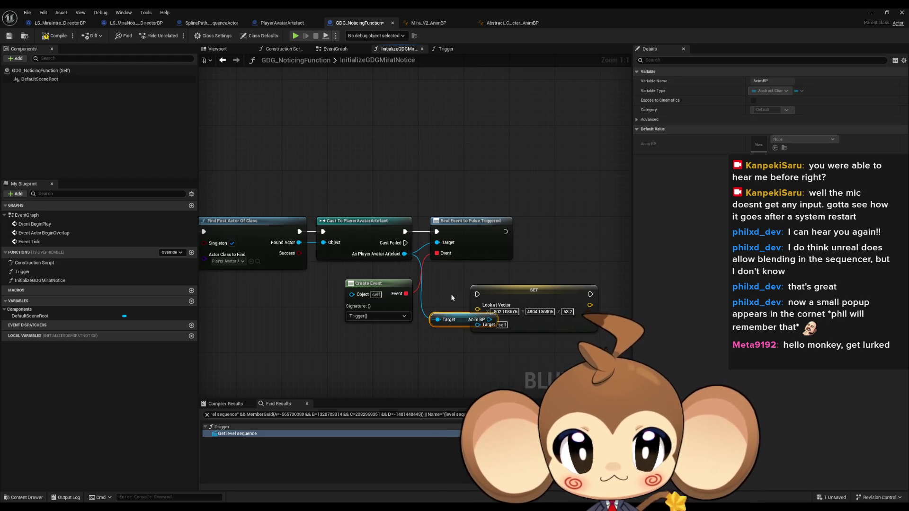
left_click_drag(477, 318, 506, 319)
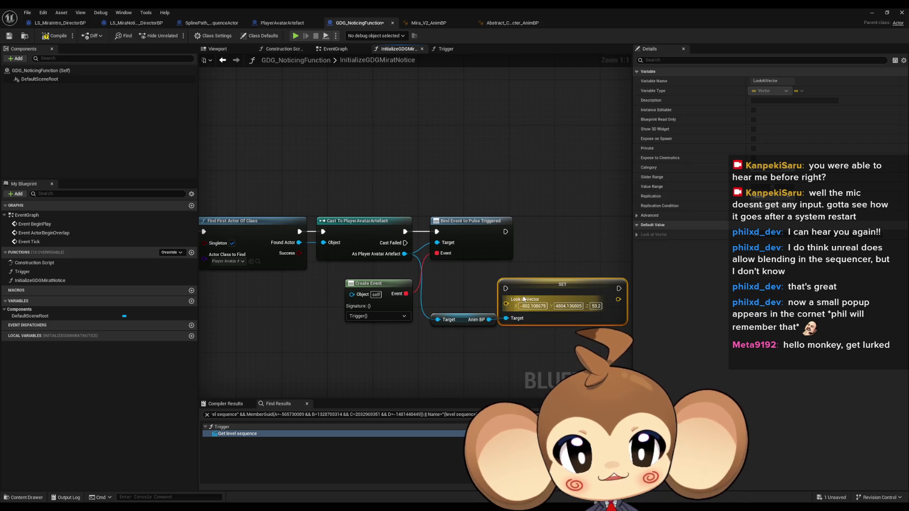
left_click(542, 257)
mouse_move(481, 280)
left_mouse_down()
mouse_move(504, 222)
mouse_move(451, 222)
left_mouse_up()
left_click_drag(409, 310, 421, 270)
left_click(405, 314)
key("ctrl+s")
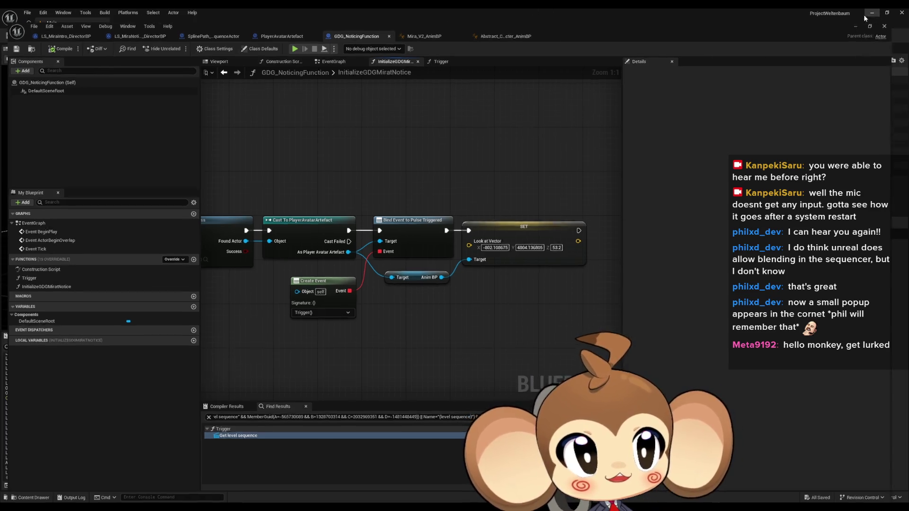
Load the StartArea level from Content > Maps > Dummy.
left_click(871, 12)
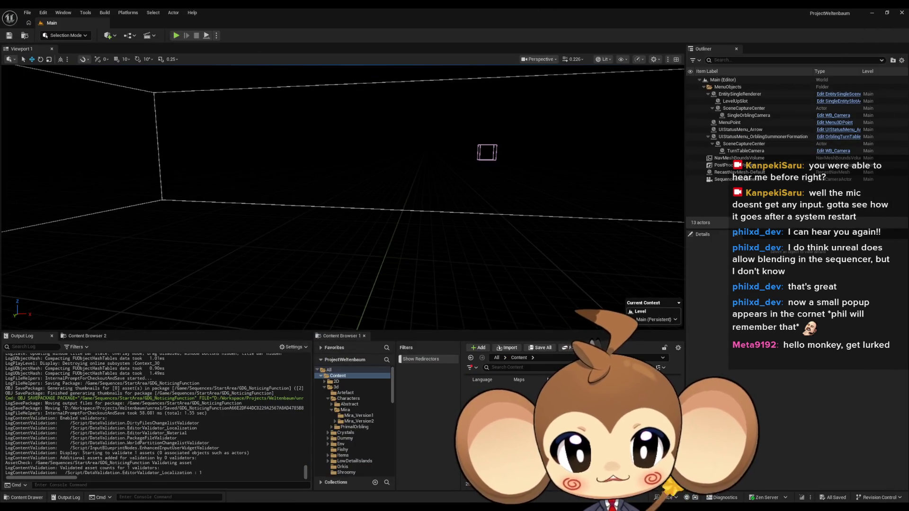
double_click(630, 374)
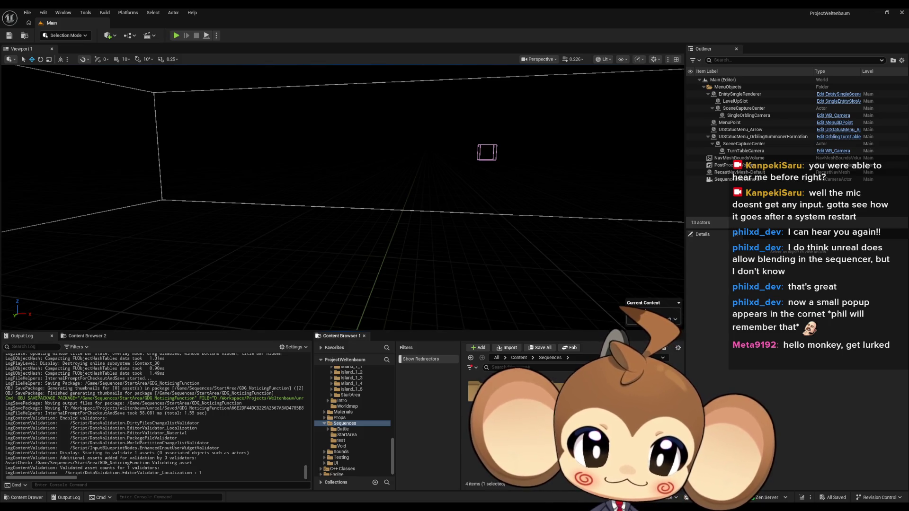
double_click(519, 393)
left_click(520, 357)
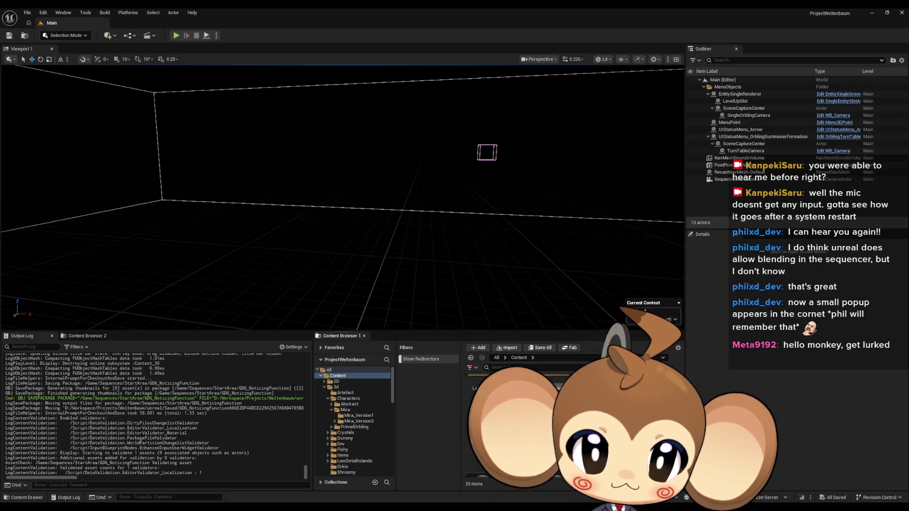
double_click(521, 393)
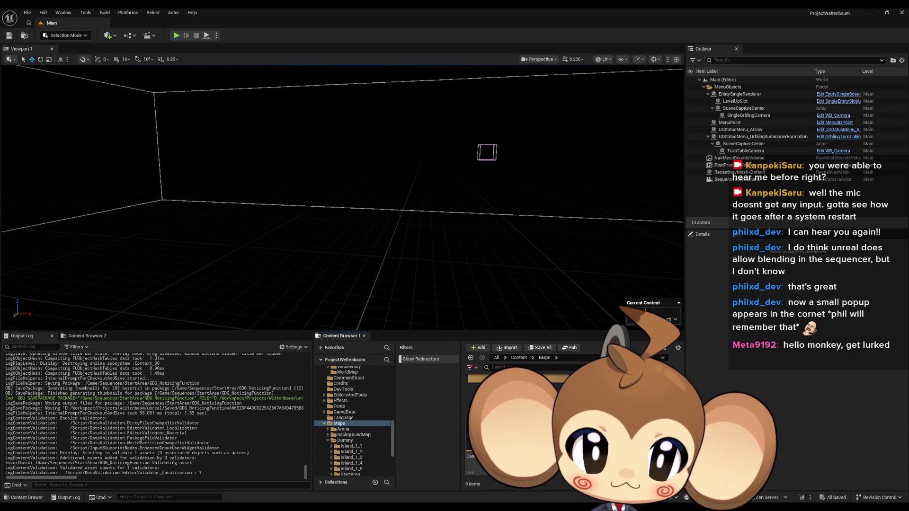
left_click(350, 474)
double_click(519, 383)
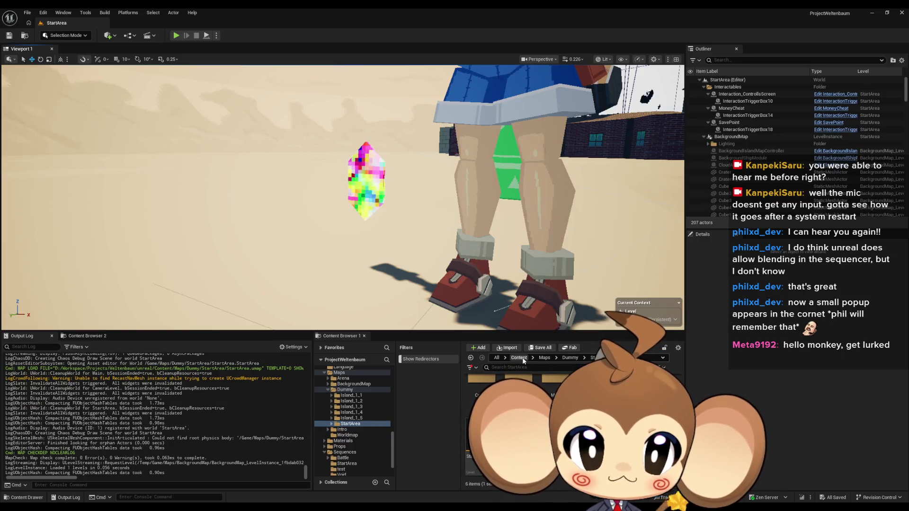
Open the LS_MiraNoticeArtefact sequence from Content > Sequences > StartArea.
left_click(519, 357)
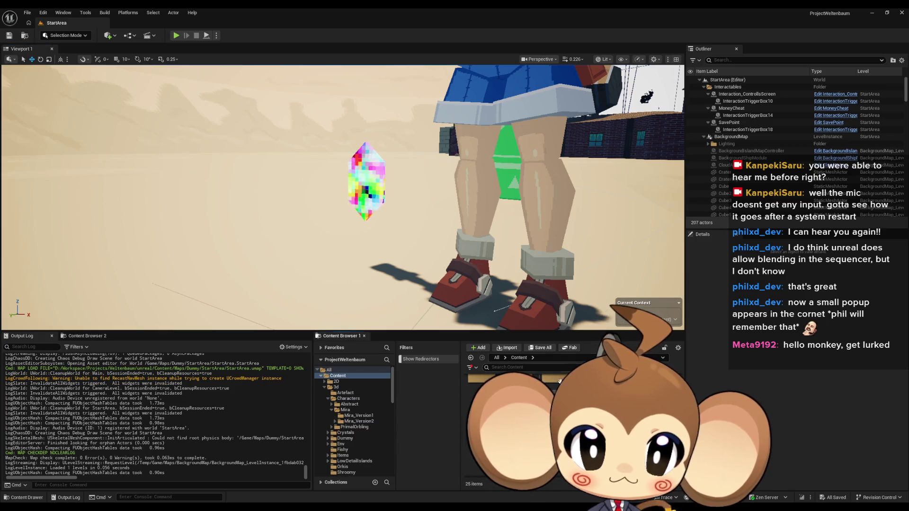
double_click(518, 440)
double_click(518, 386)
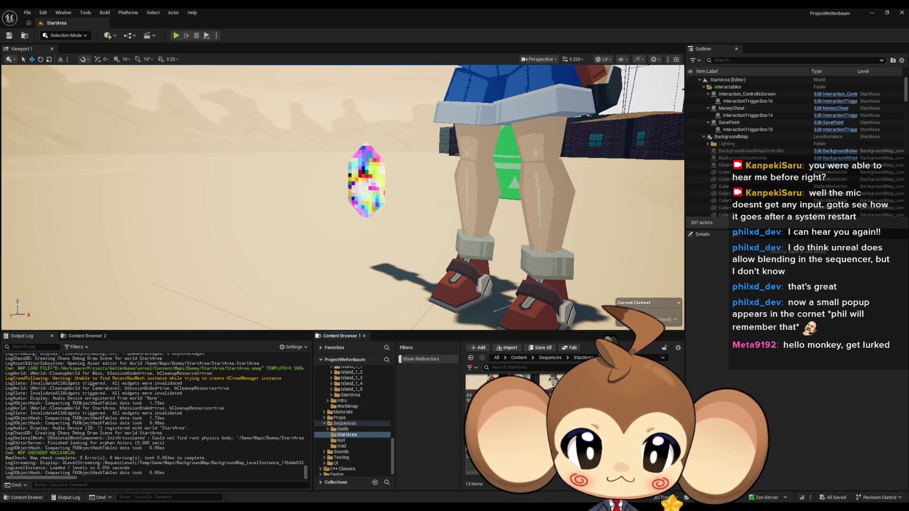
double_click(555, 429)
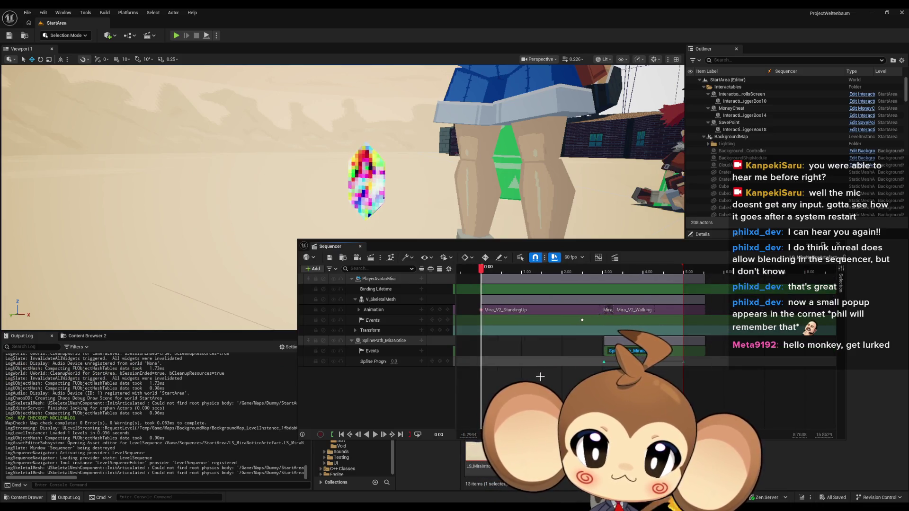
left_click(421, 300)
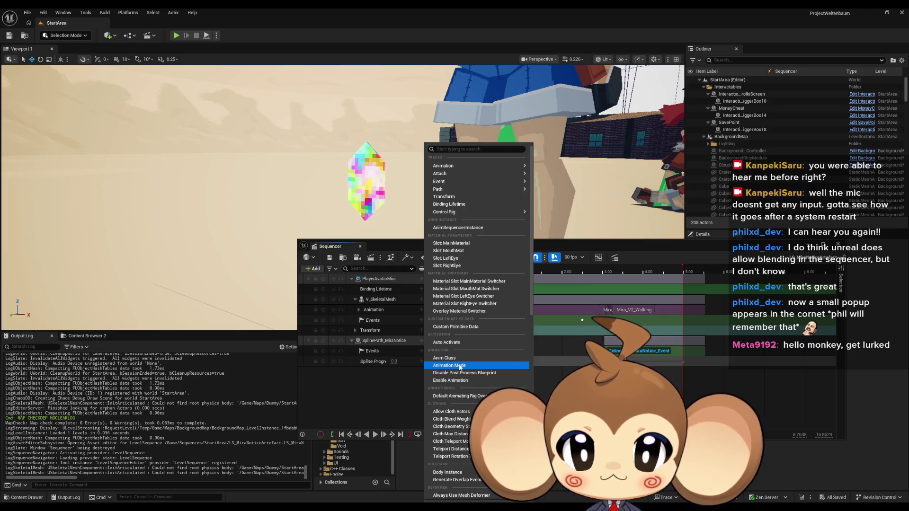
Add an Animation Mode track to V_SkeletalMesh set to Use Animation Asset, then scrub to preview.
left_click(460, 365)
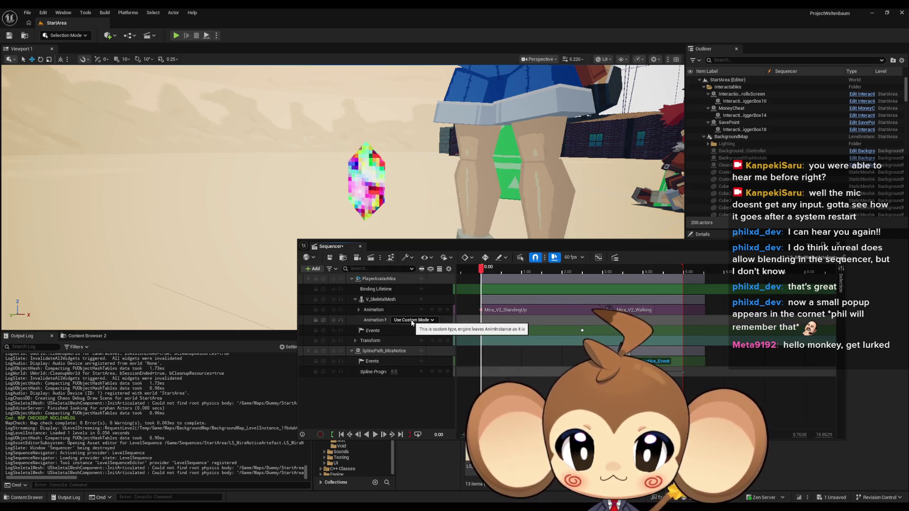
left_click(411, 319)
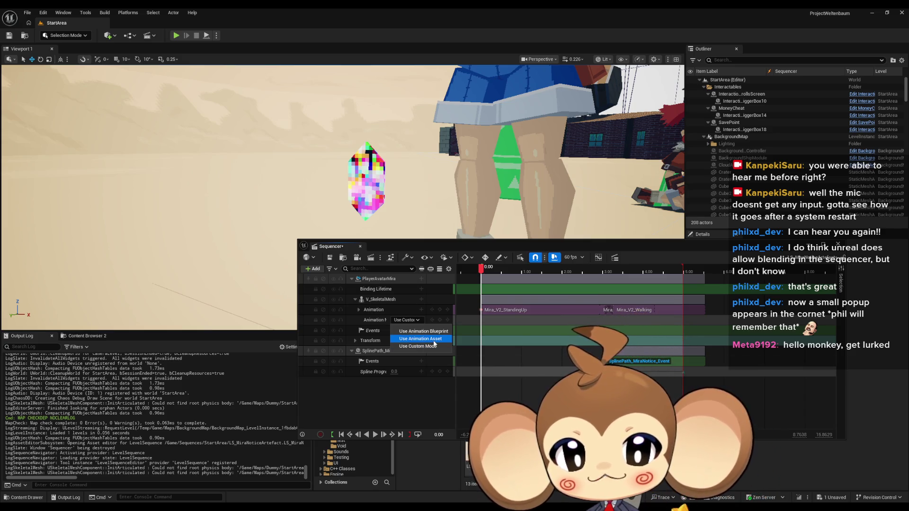
left_click(433, 340)
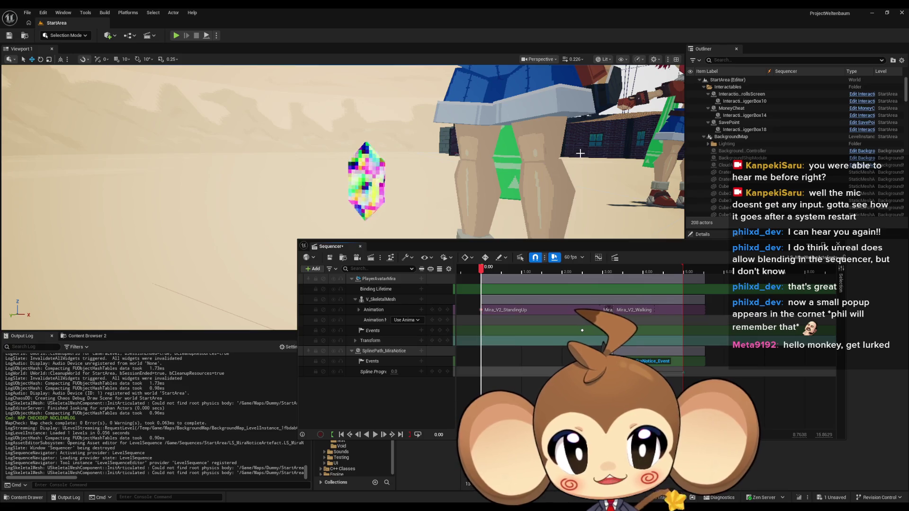
mouse_move(481, 268)
left_mouse_down()
mouse_move(520, 274)
mouse_move(482, 279)
left_mouse_up()
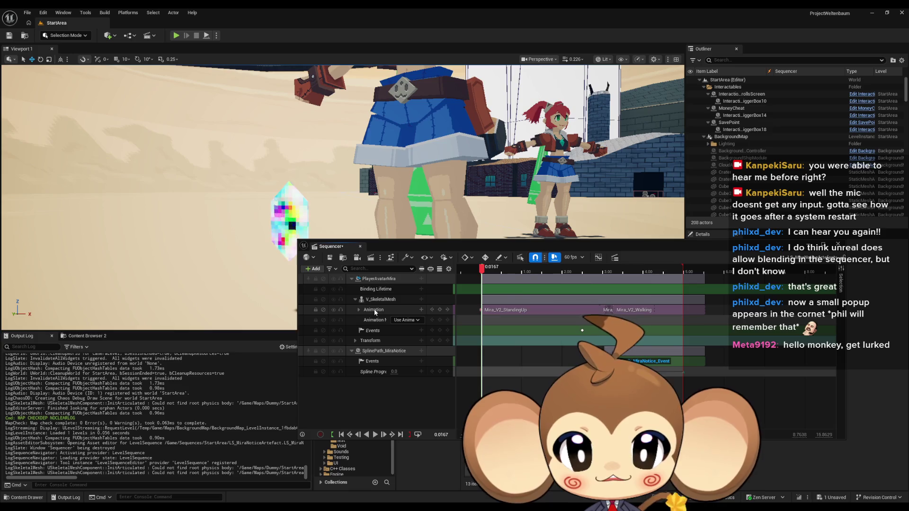
left_click(406, 321)
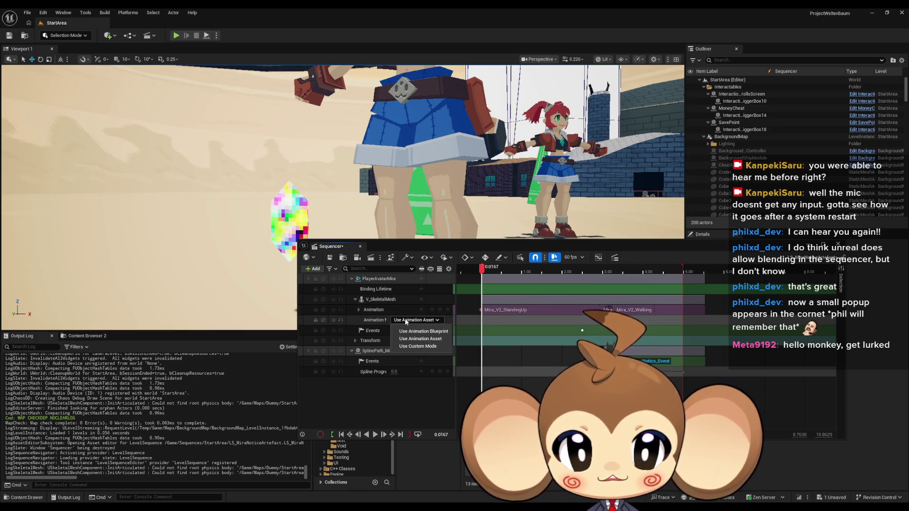
left_click(426, 321)
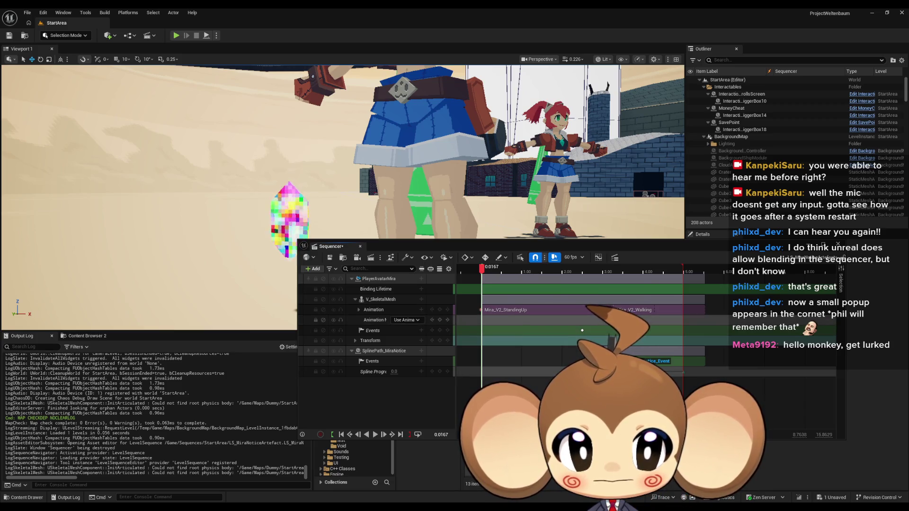
right_click(598, 323)
left_click(437, 322)
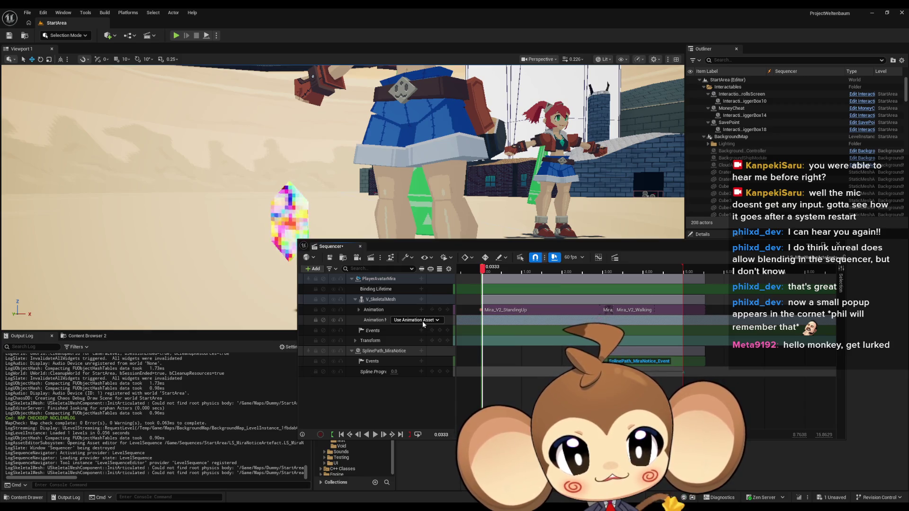
mouse_move(513, 312)
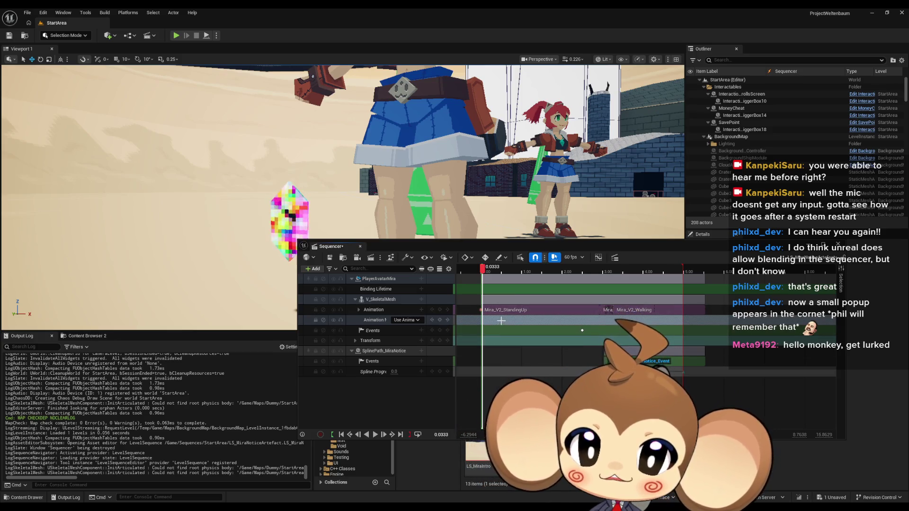
Add an Anim Class track to Mira's V_SkeletalMesh using Abstract_Character_AnimBP.
left_click(421, 300)
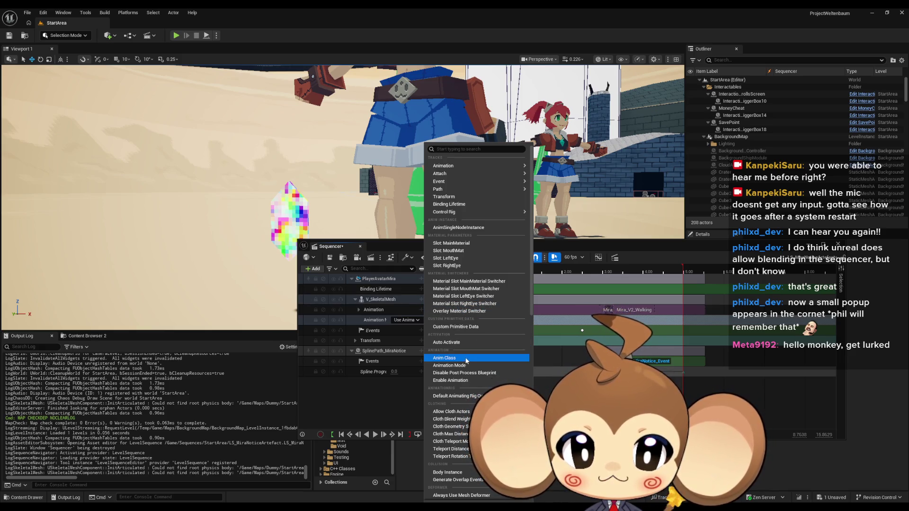
scroll(466, 361, "down", 10)
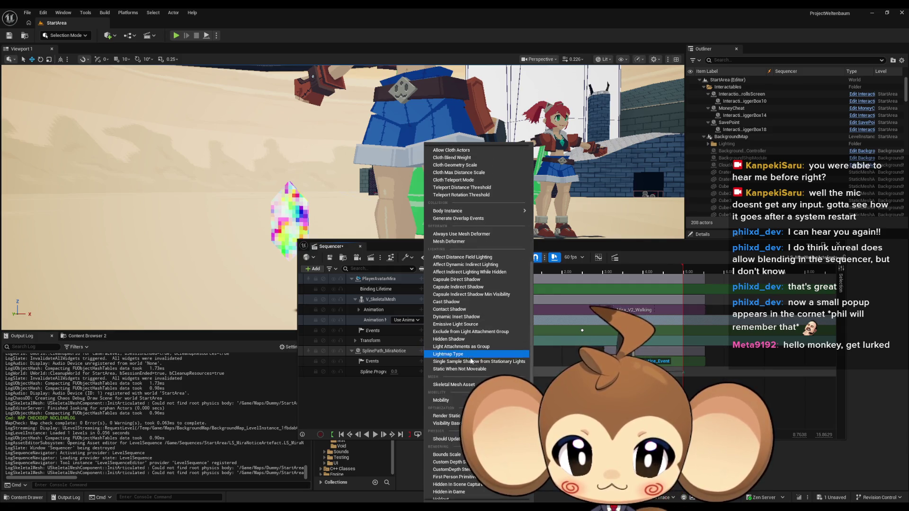
scroll(470, 360, "down", 6)
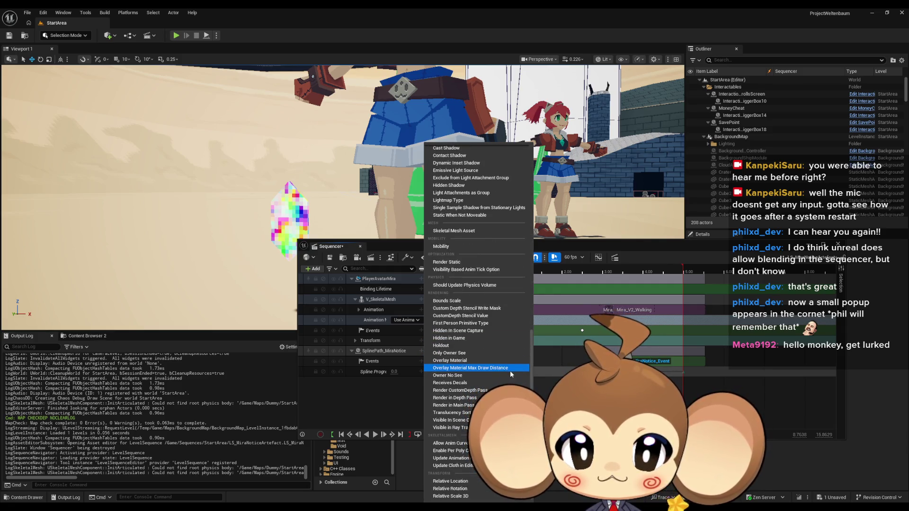
scroll(509, 371, "up", 5)
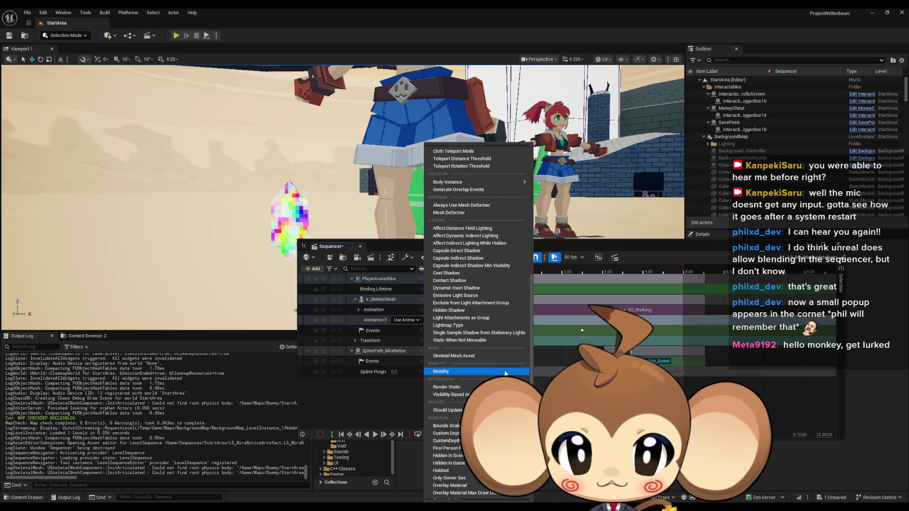
scroll(488, 353, "up", 5)
scroll(490, 358, "up", 5)
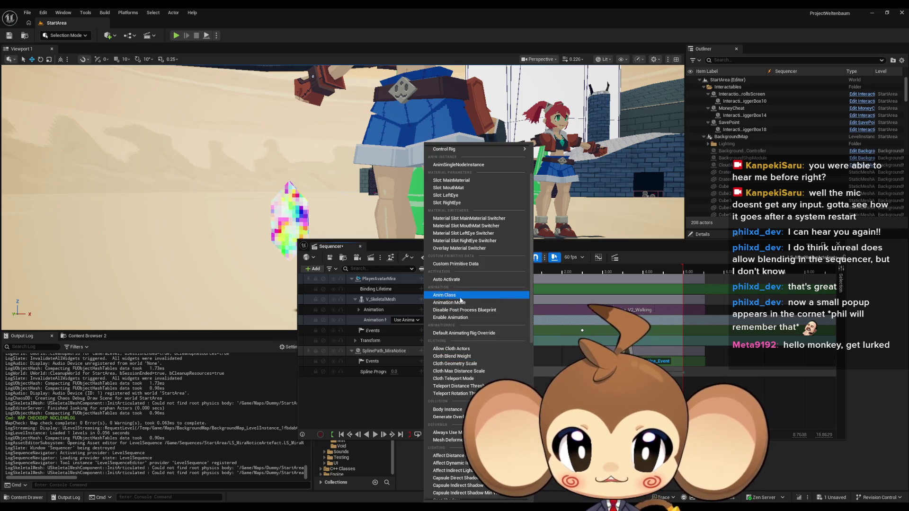
left_click(460, 297)
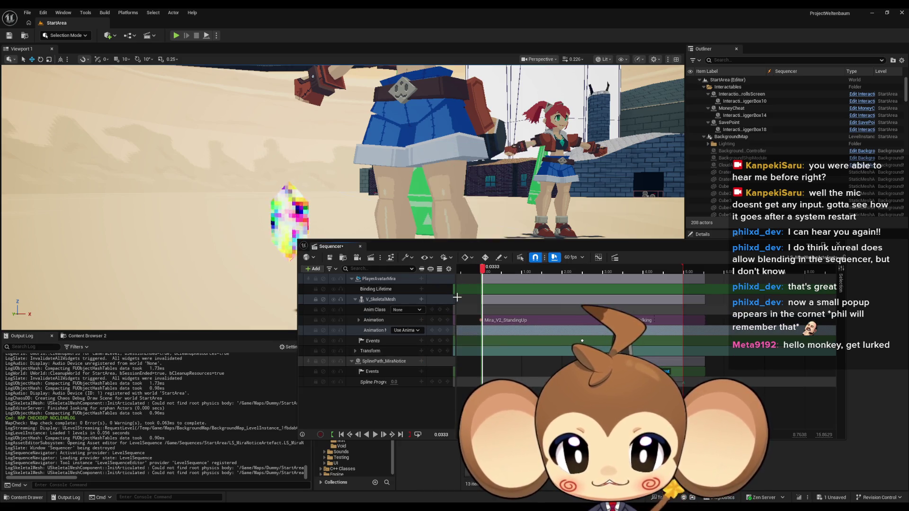
left_click(410, 310)
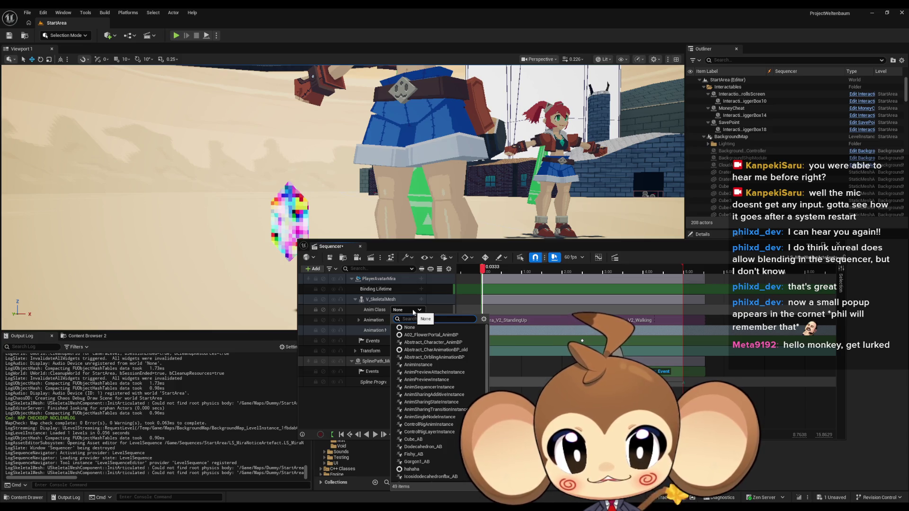
left_click(435, 342)
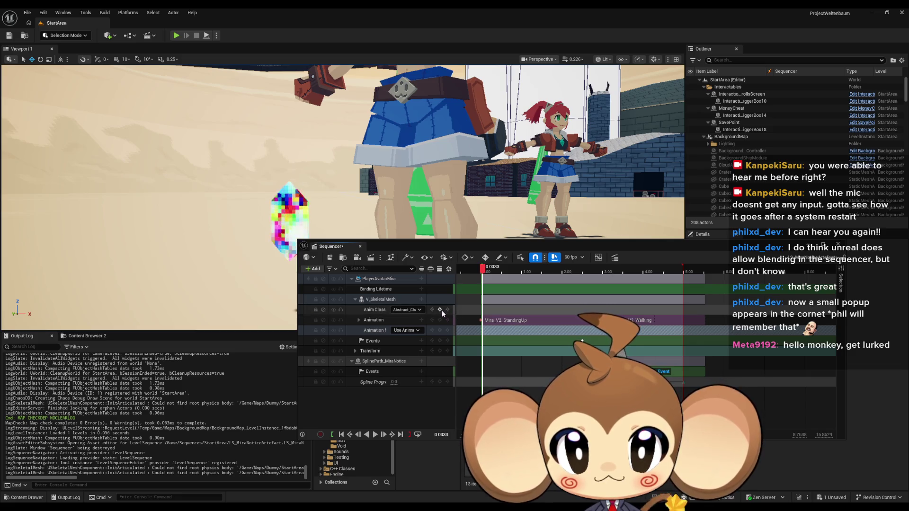
left_click(377, 311)
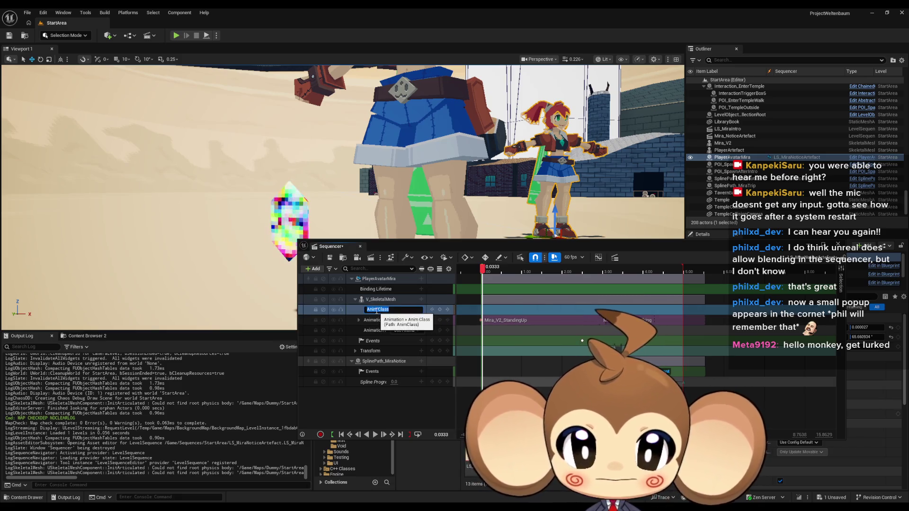
Remove the Anim Class track, then save LS_MiraNoticeArtefact and close the Sequencer.
double_click(376, 310)
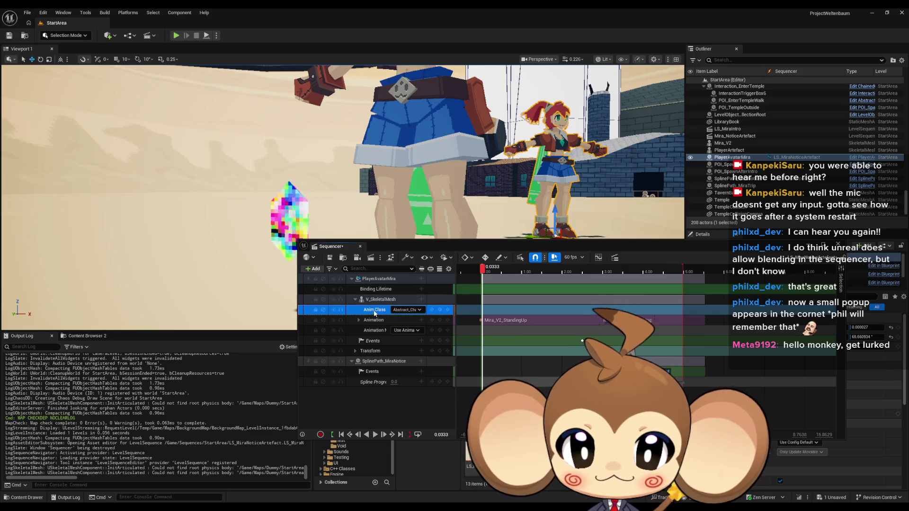
left_click(377, 314)
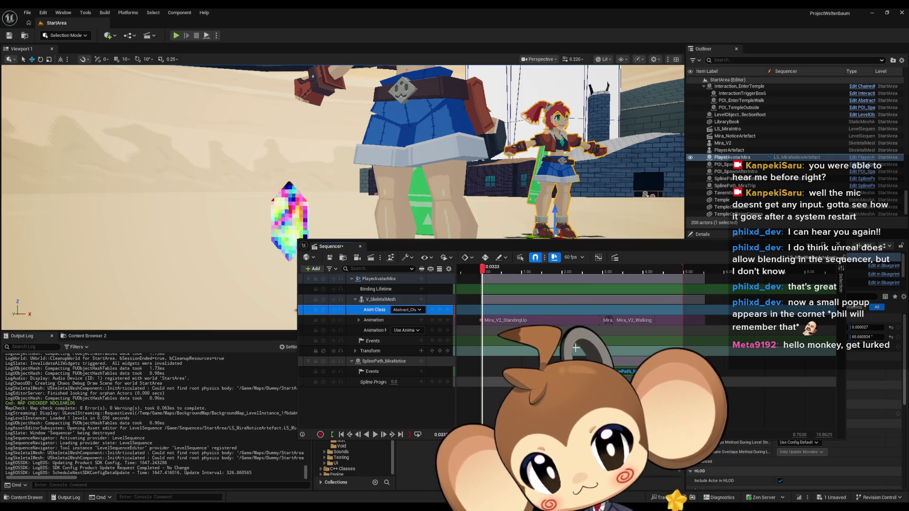
double_click(368, 309)
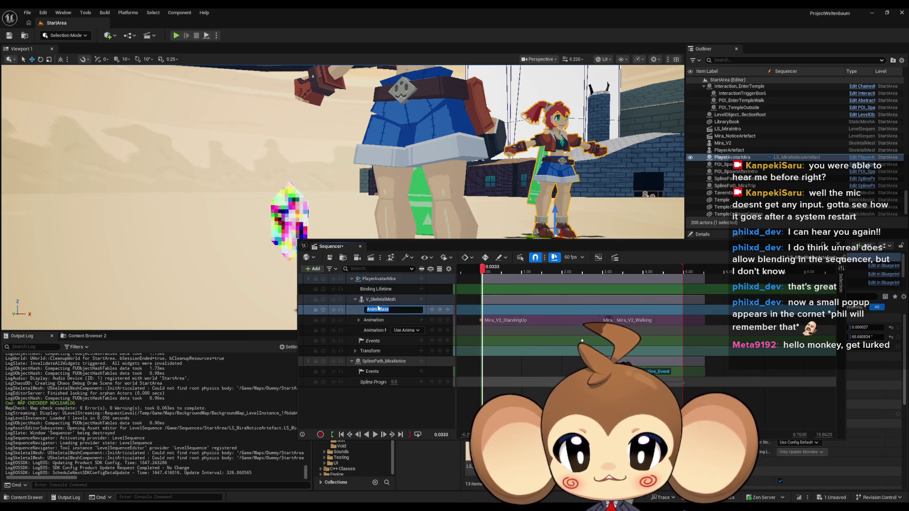
key("Escape")
key("ctrl+z")
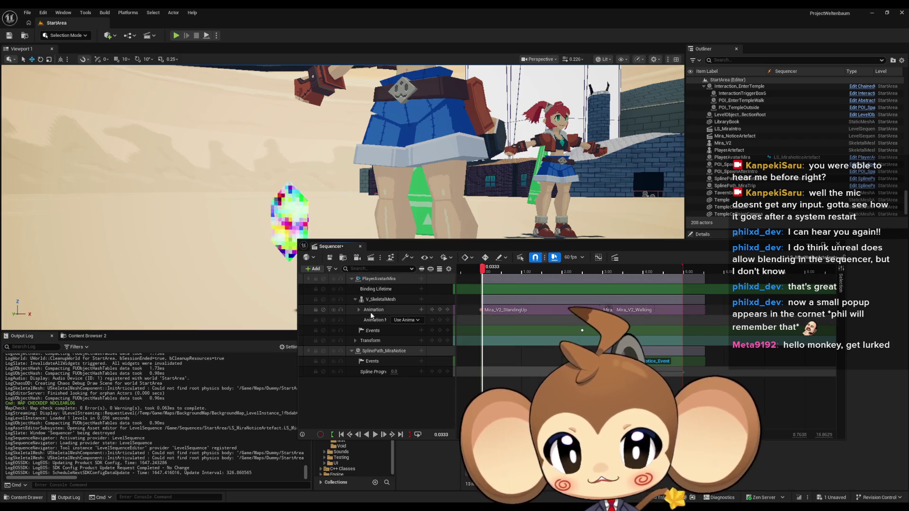
left_click(329, 256)
left_click(359, 246)
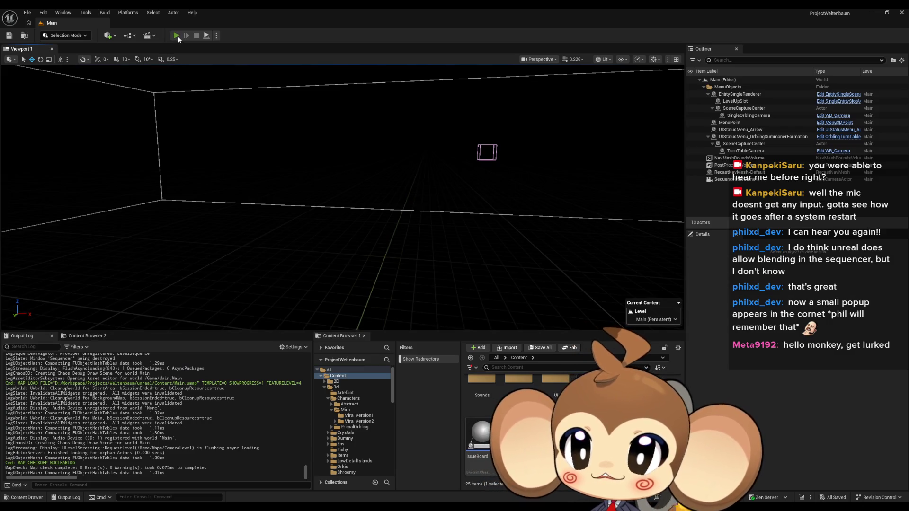
left_click(176, 36)
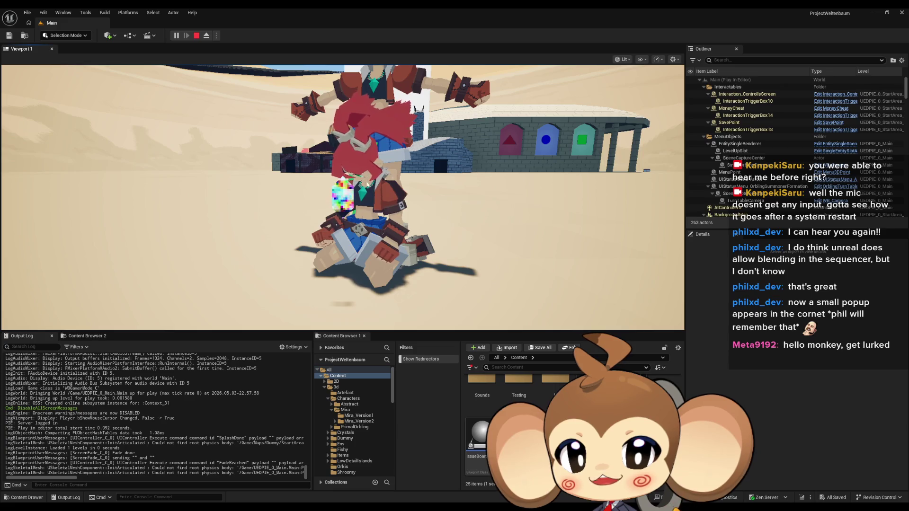
left_click(196, 36)
mouse_move(418, 484)
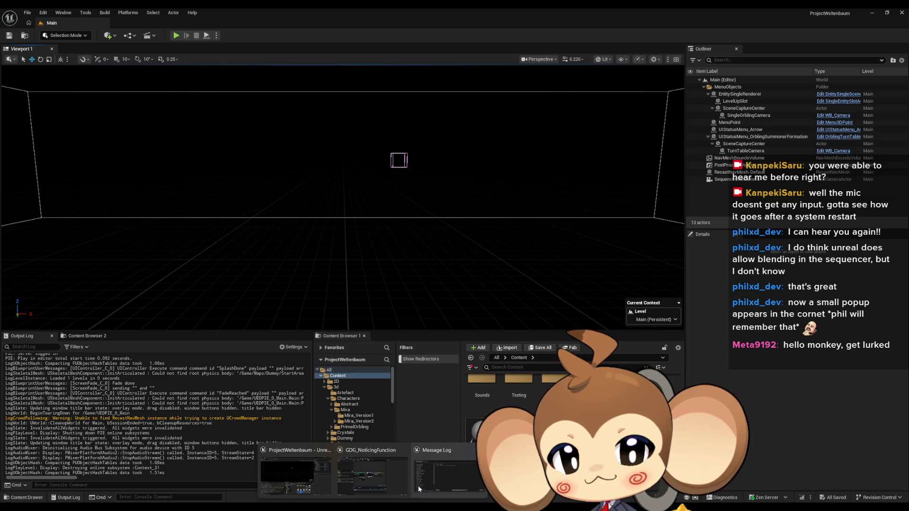
Open the StartArea level from Maps > Dummy, then browse to the Sequences folder.
mouse_move(379, 482)
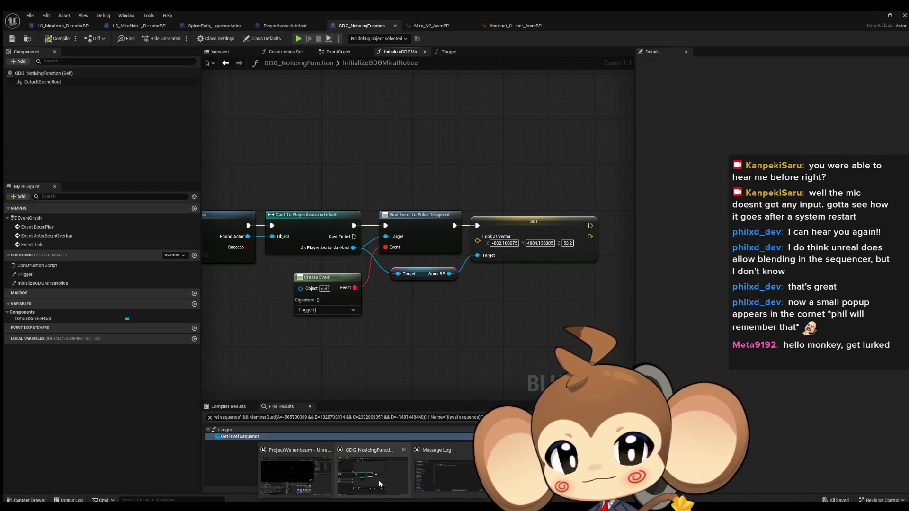
scroll(572, 426, "up", 5)
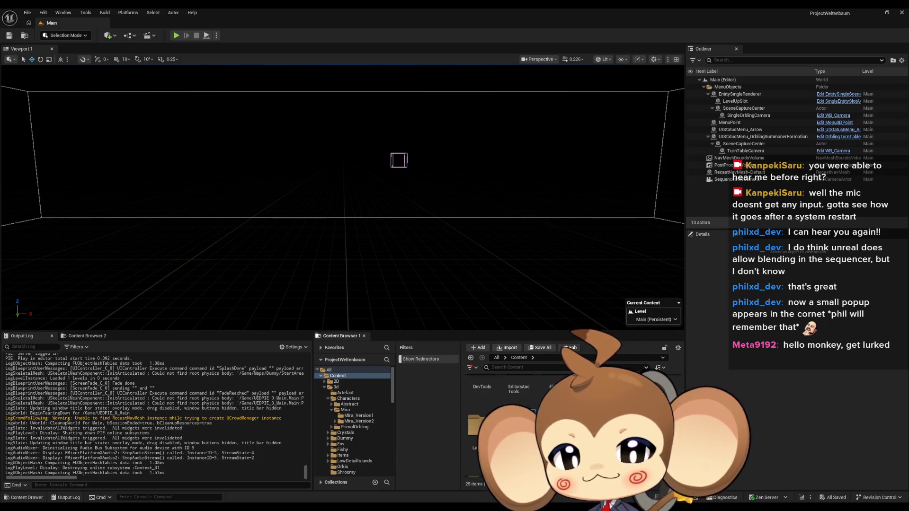
left_click(345, 440)
left_click(351, 474)
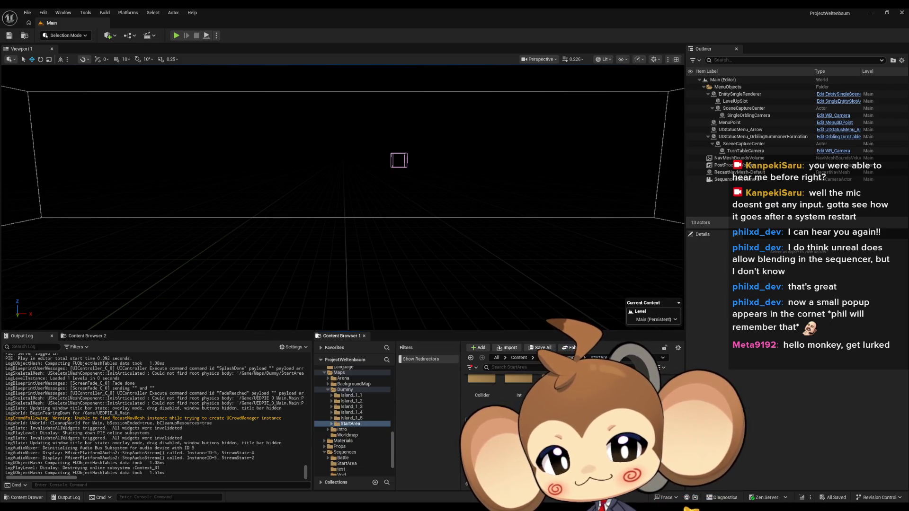
double_click(473, 438)
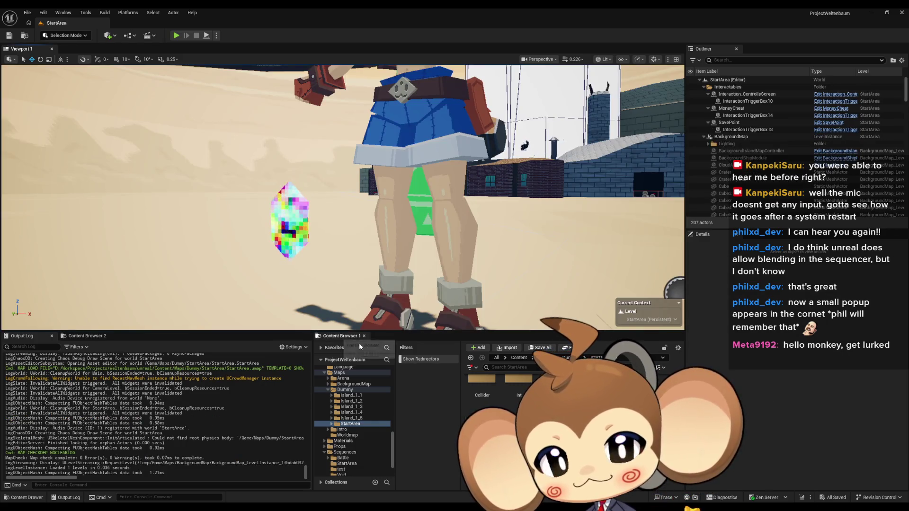
left_click(518, 357)
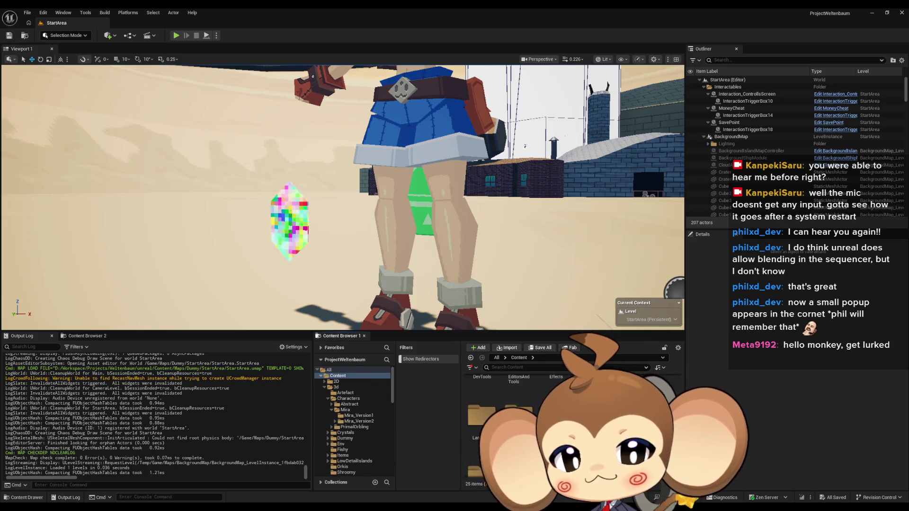
left_click(344, 423)
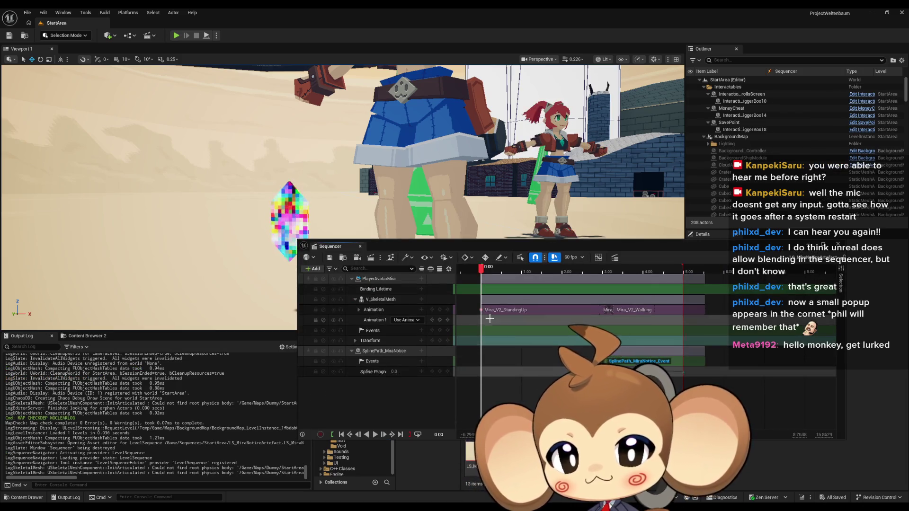
Delete the Animation Mode track and browse Mira's skeletal mesh track list without adding anything.
left_click(374, 320)
key("Delete")
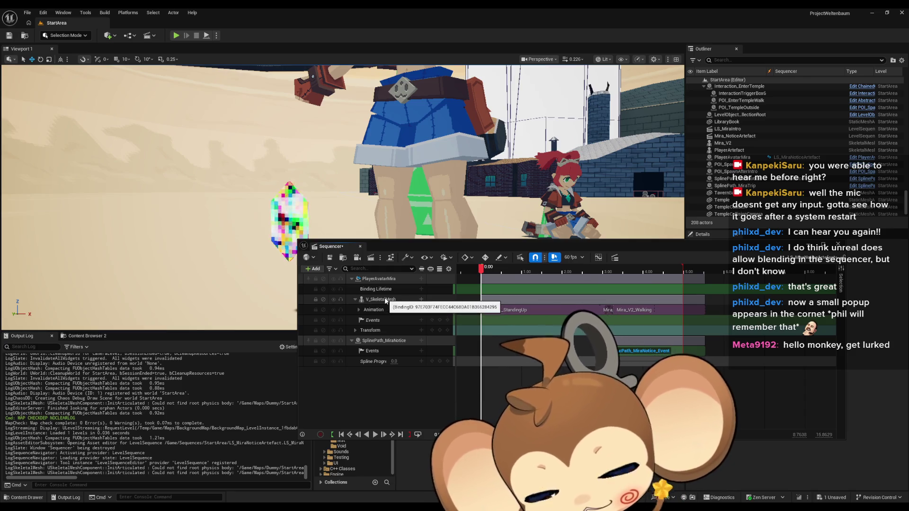
left_click(421, 278)
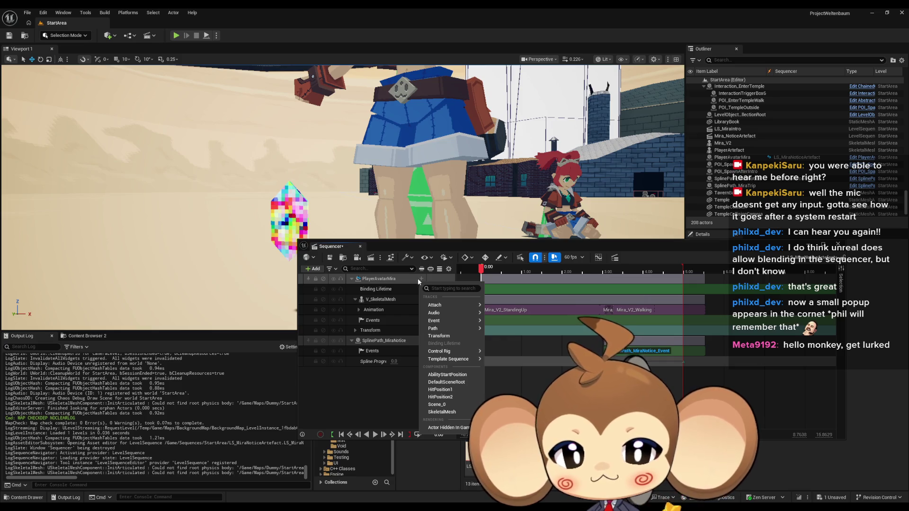
left_click(380, 304)
left_click(380, 303)
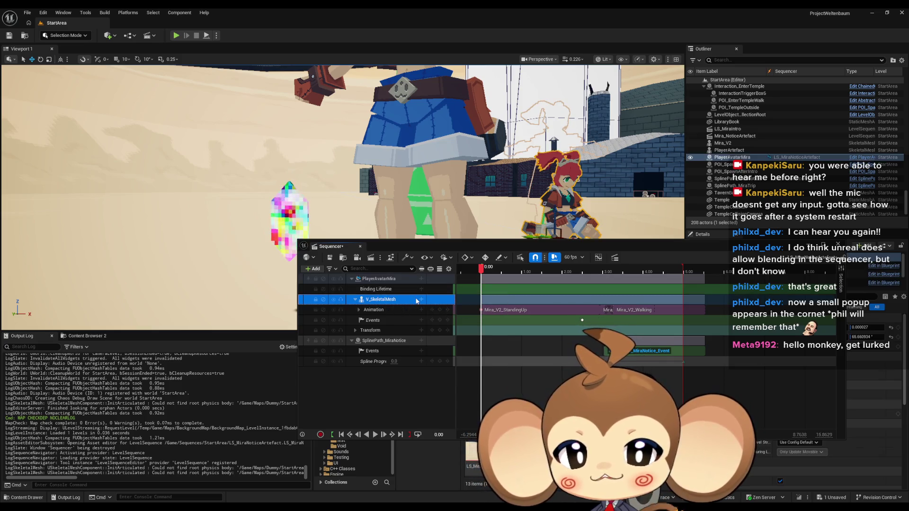
left_click(421, 299)
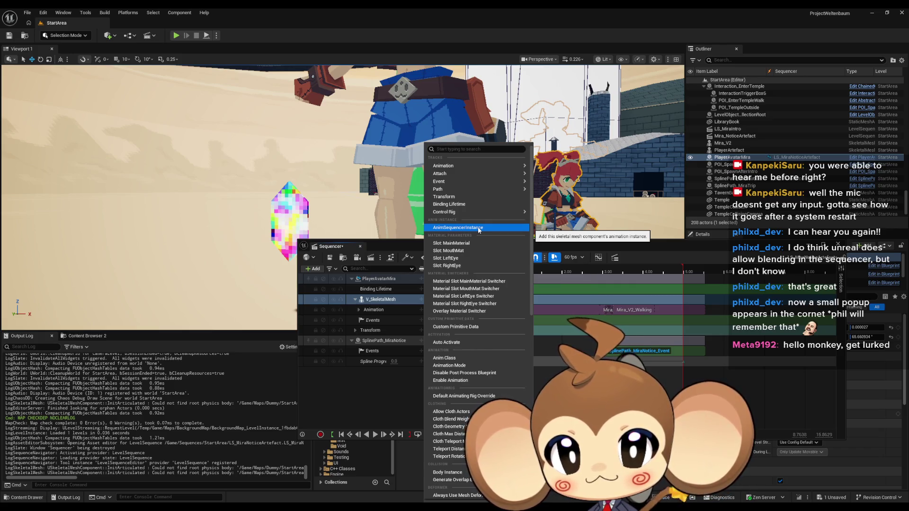
mouse_move(459, 167)
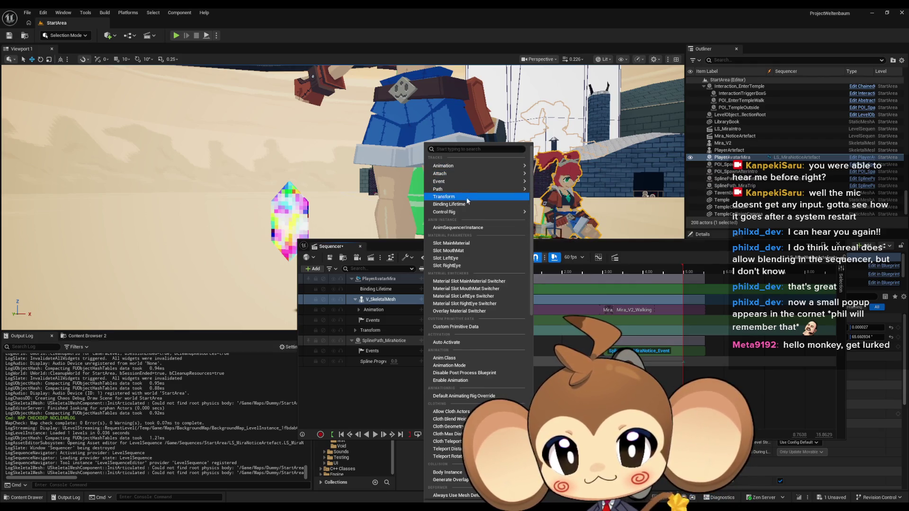
mouse_move(471, 212)
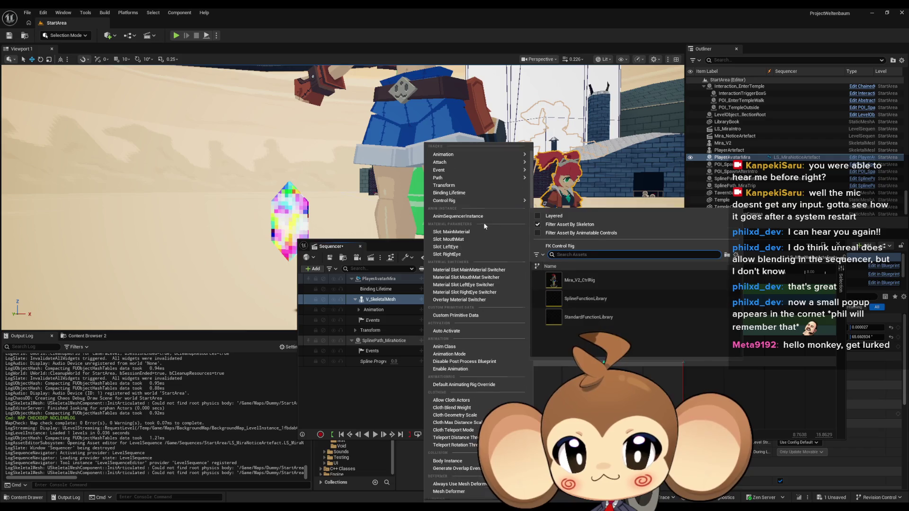
scroll(488, 227, "down", 2)
scroll(501, 268, "down", 6)
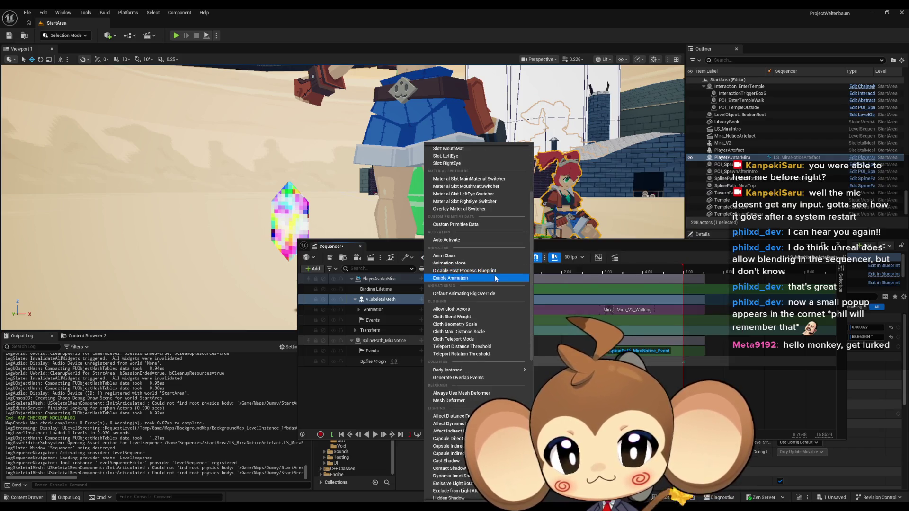
scroll(495, 277, "down", 5)
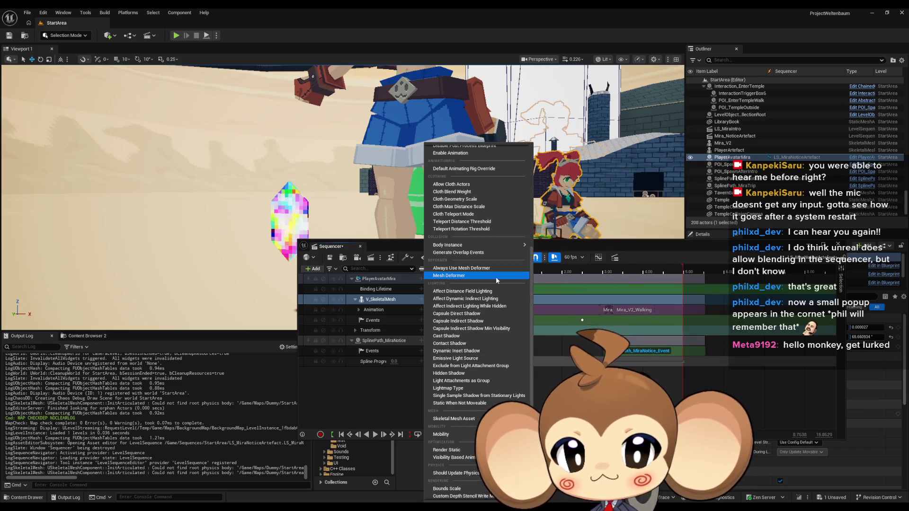
scroll(497, 282, "down", 3)
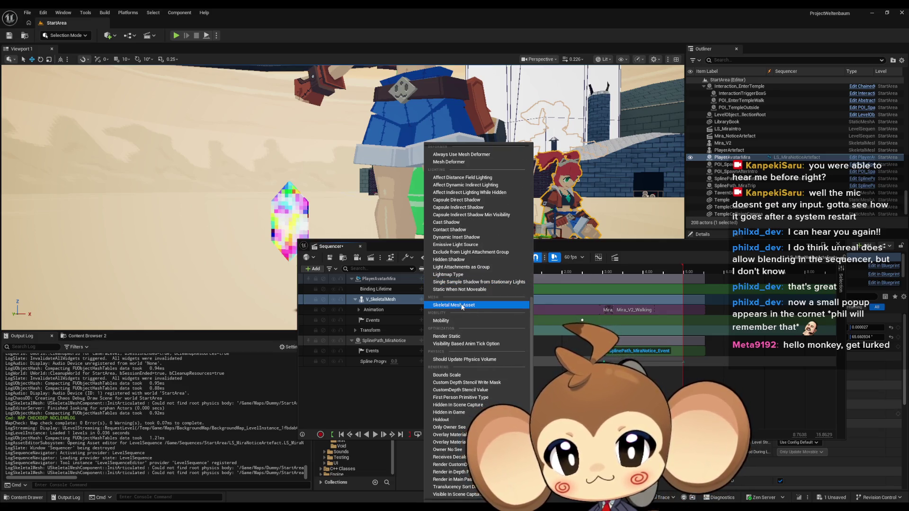
scroll(467, 306, "down", 1)
scroll(466, 303, "down", 4)
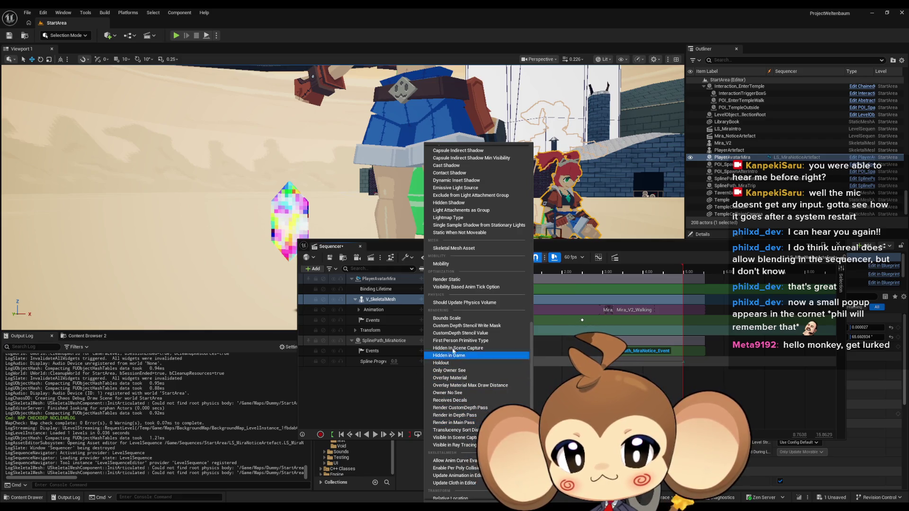
scroll(454, 324, "down", 2)
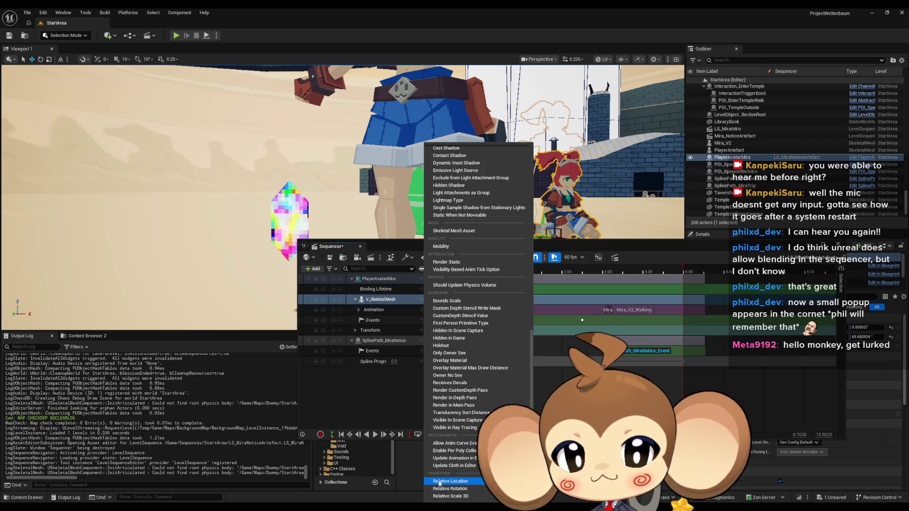
scroll(453, 423, "up", 15)
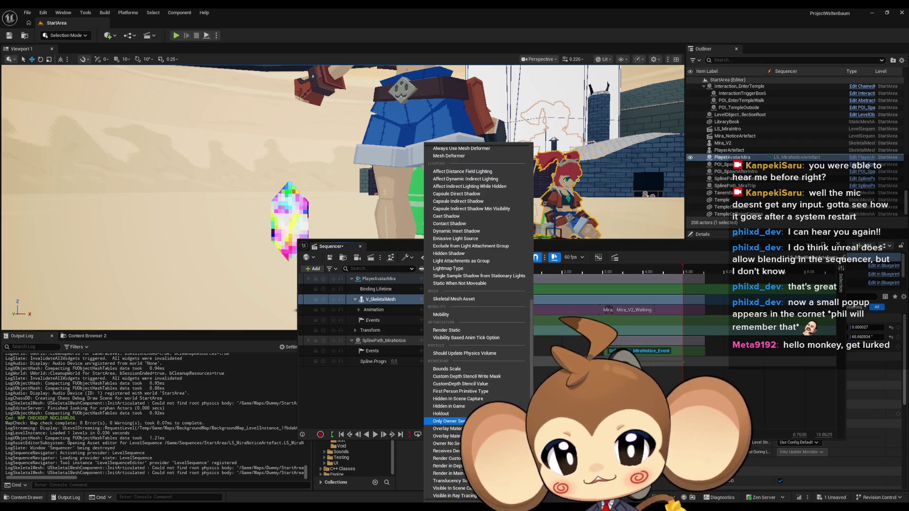
scroll(453, 421, "up", 3)
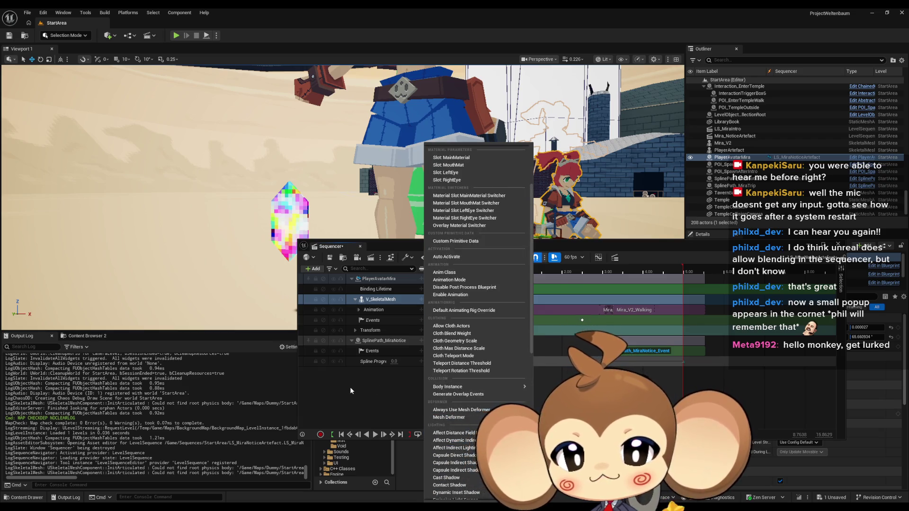
left_click(350, 387)
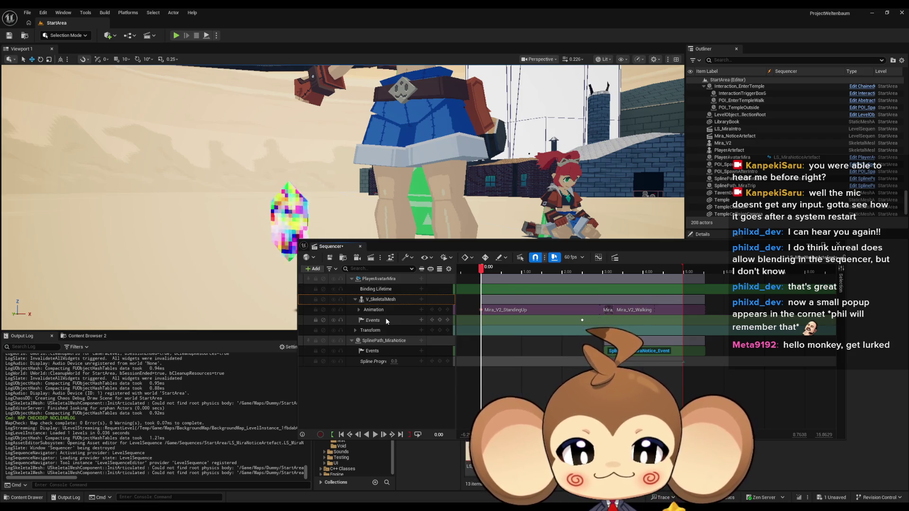
Add an Events key at 2.9333 s and open its event in the director blueprint.
left_click_drag(482, 268, 602, 273)
scroll(637, 319, "up", 3)
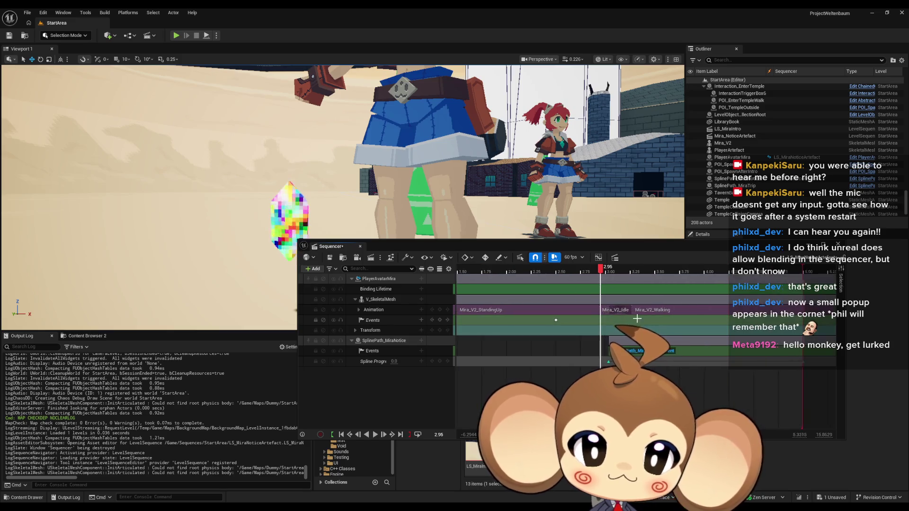
scroll(637, 318, "up", 5)
left_click(583, 272)
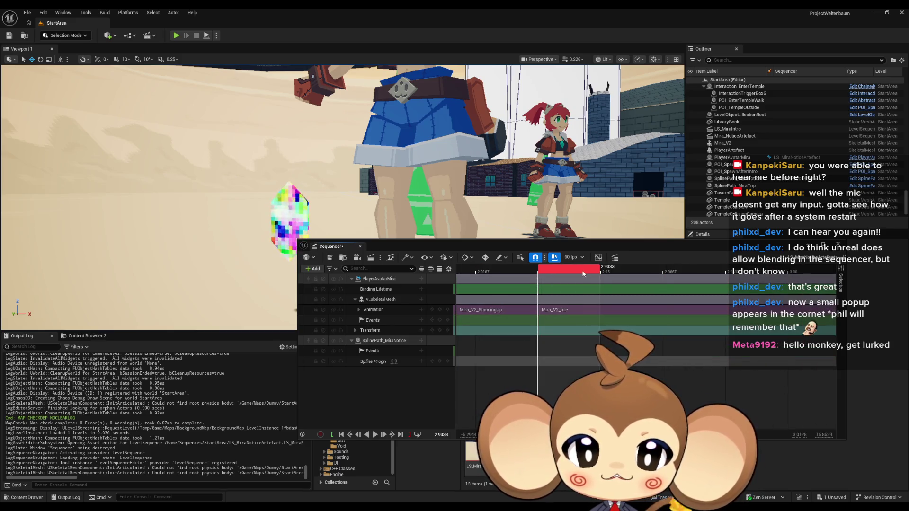
left_click(441, 322)
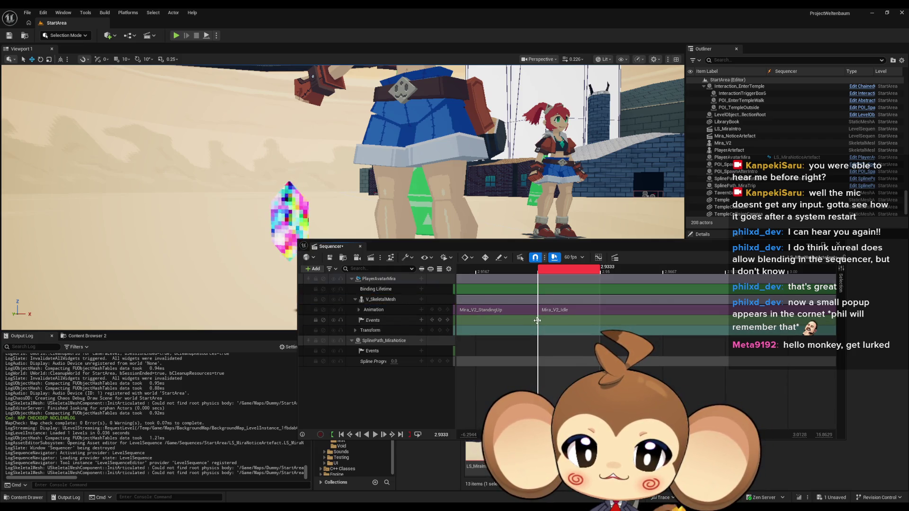
double_click(537, 320)
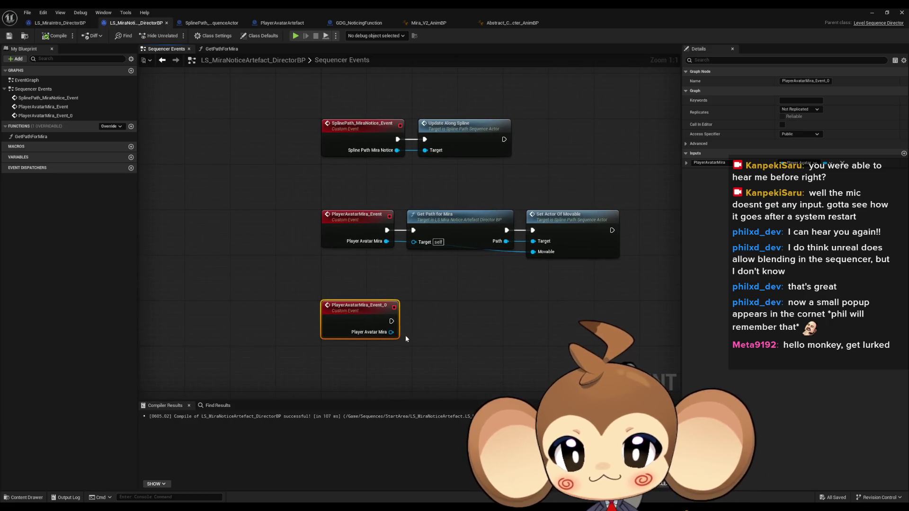
From the event's Player Avatar Mira pin, add Get Anim BP and a SET Command String of 'Idle'.
left_click_drag(389, 331, 410, 338)
type("get anim b")
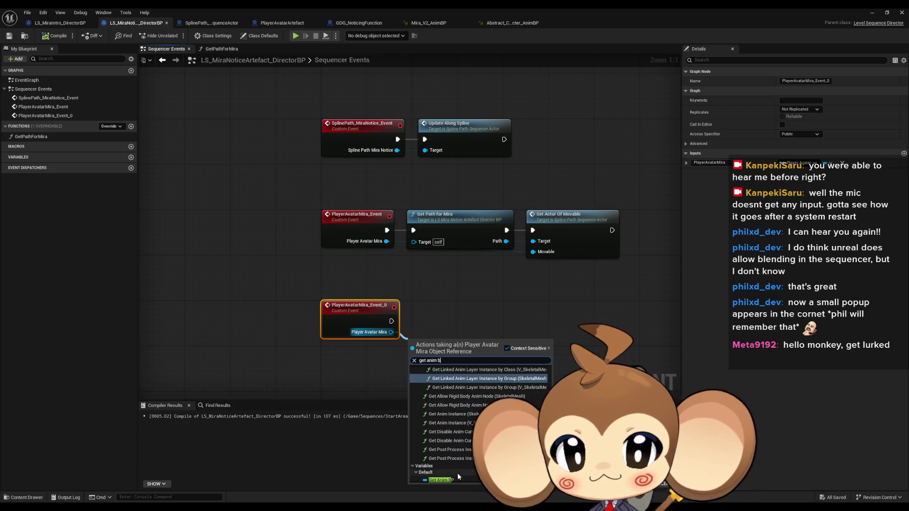
left_click(445, 479)
left_click_drag(467, 344, 501, 345)
type("comm")
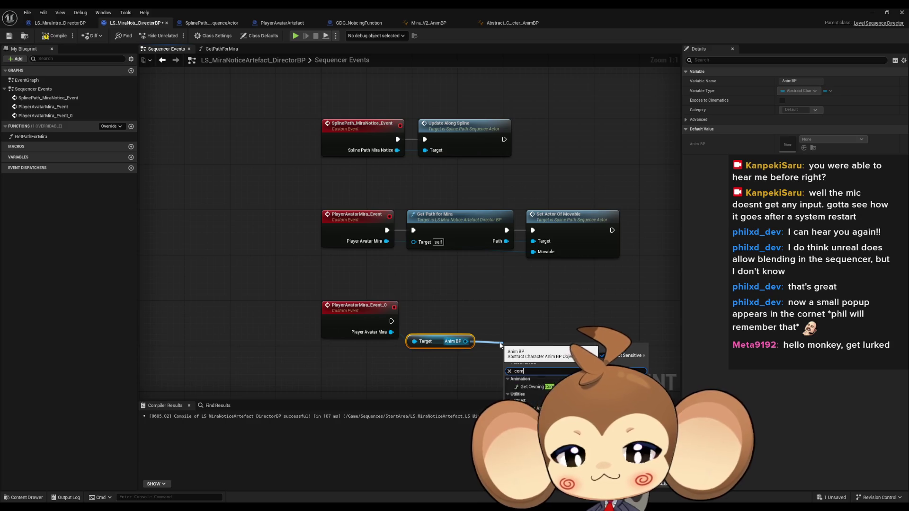
left_click(526, 402)
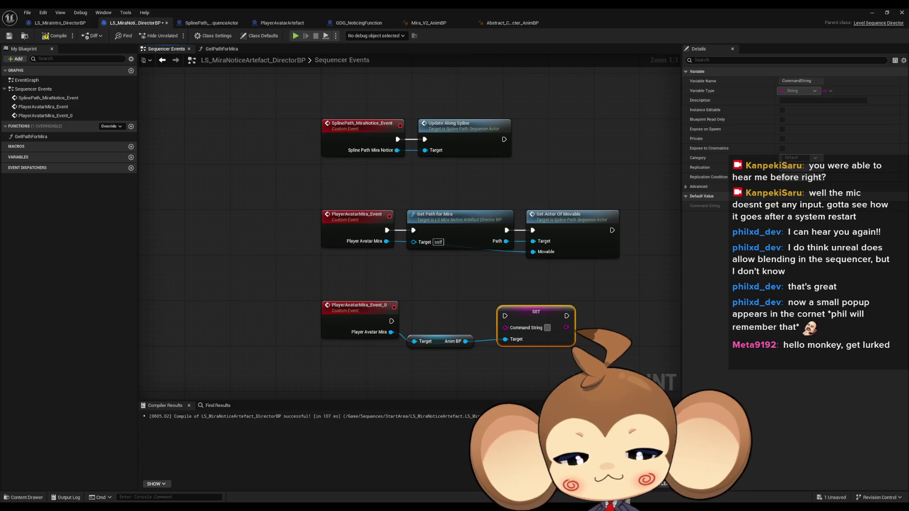
type("Idle")
Wire PlayerAvatarMira_Event_0's execution into the SET node and return to the Sequencer Events graph.
left_click_drag(539, 312, 523, 317)
left_click_drag(392, 321, 488, 322)
left_click(514, 299)
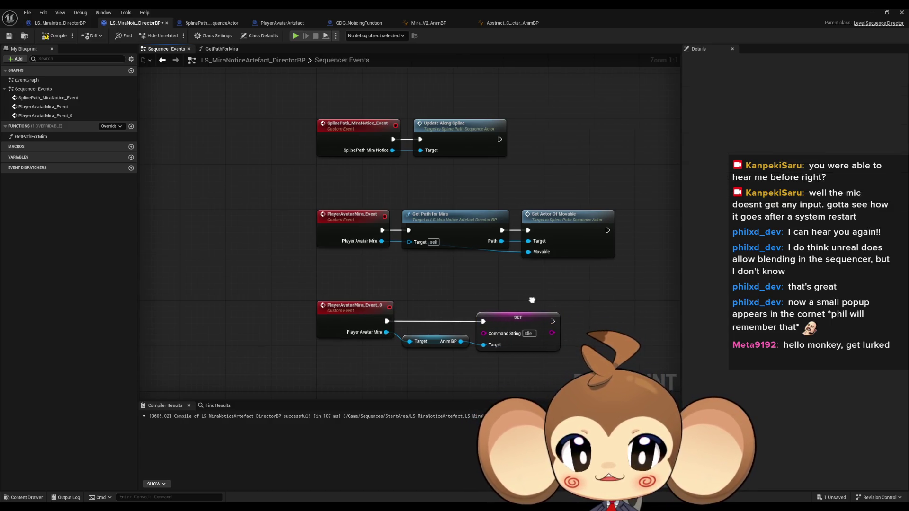
left_click_drag(541, 300, 436, 285)
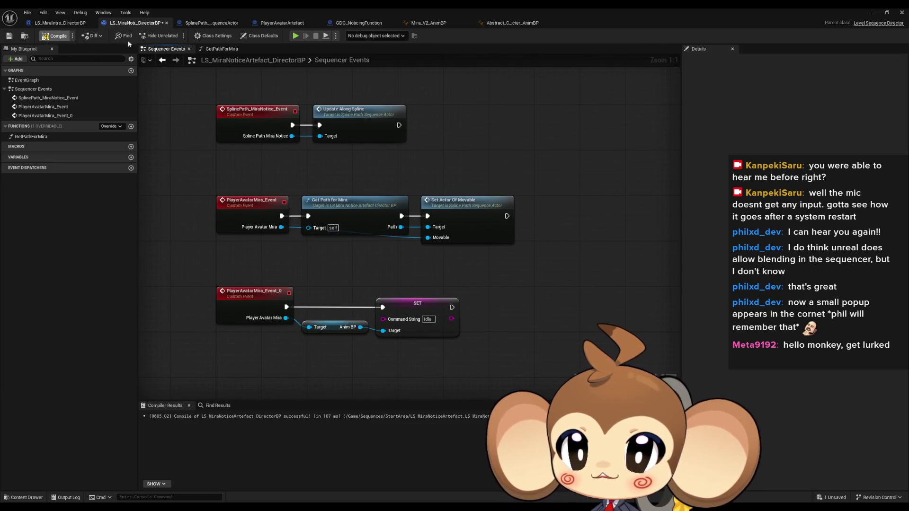
left_click(163, 60)
left_click(176, 60)
Move the blueprint window aside, add a second Events key at 3.0333 s, and open its event.
double_click(489, 17)
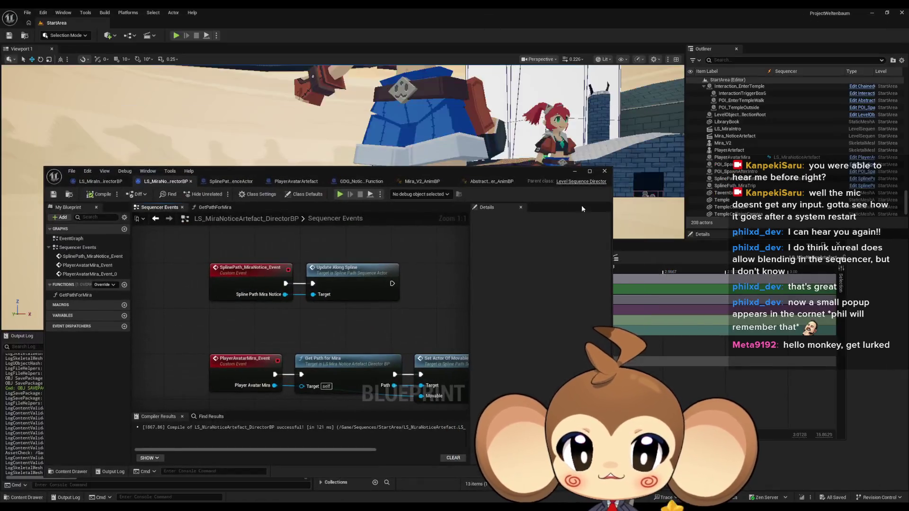
left_click_drag(534, 171, 205, 169)
scroll(545, 308, "down", 2)
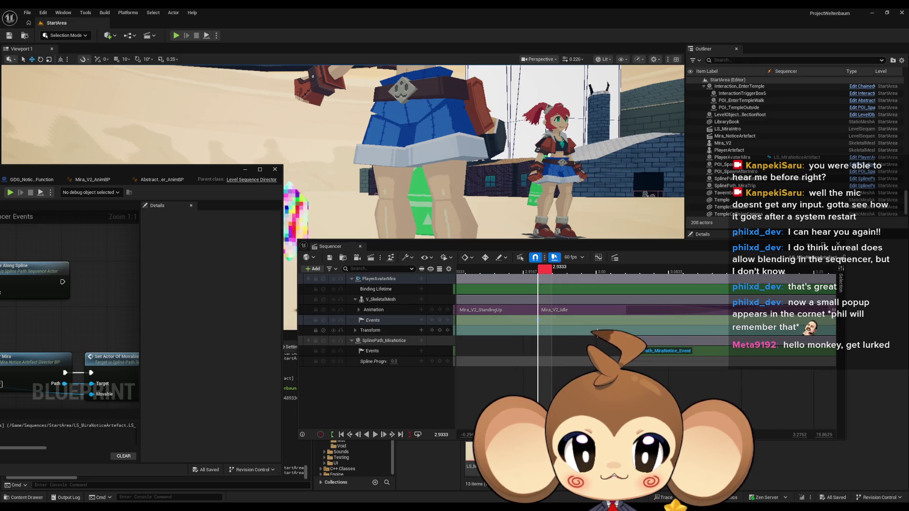
left_click_drag(599, 273, 633, 277)
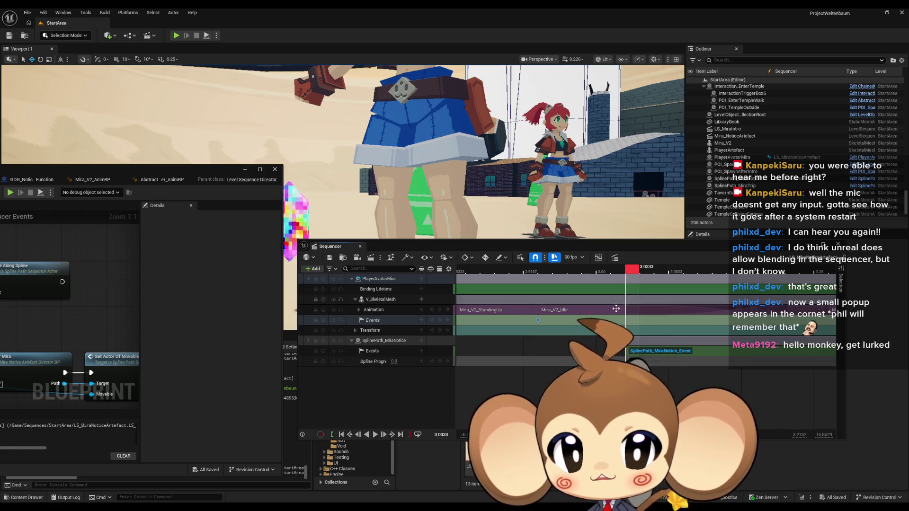
left_click(439, 320)
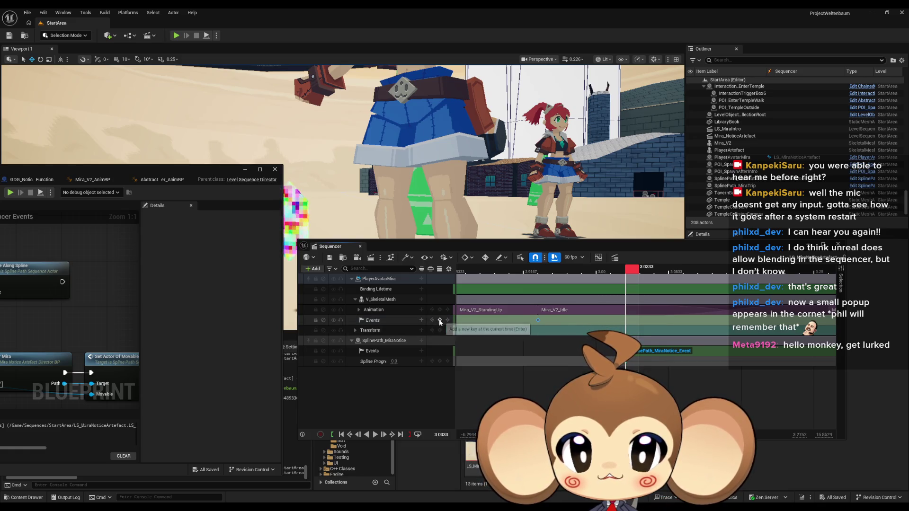
double_click(538, 319)
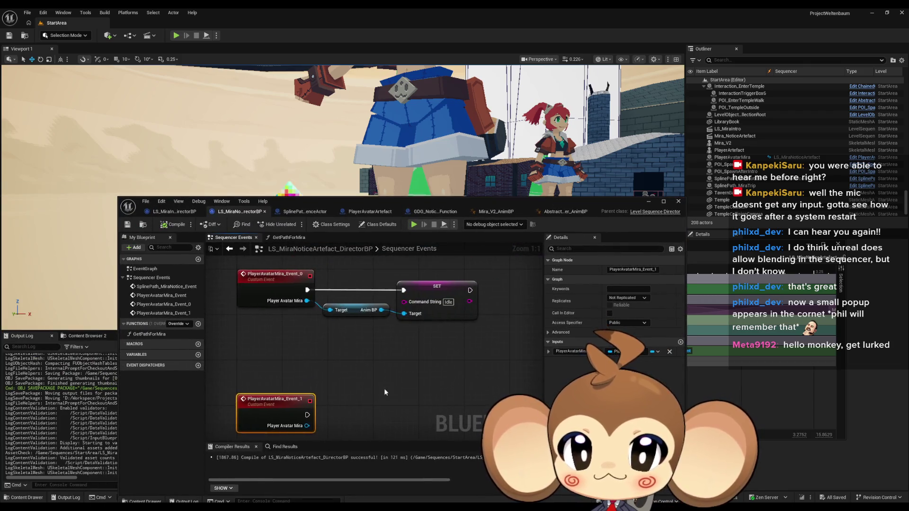
Paste copies of the Get Anim BP and SET nodes into PlayerAvatarMira_Event_1, setting Walk, then close the editor.
key("ctrl+c")
key("ctrl+v")
mouse_move(306, 426)
left_mouse_down()
mouse_move(378, 407)
mouse_move(307, 414)
left_mouse_up()
left_click(454, 398)
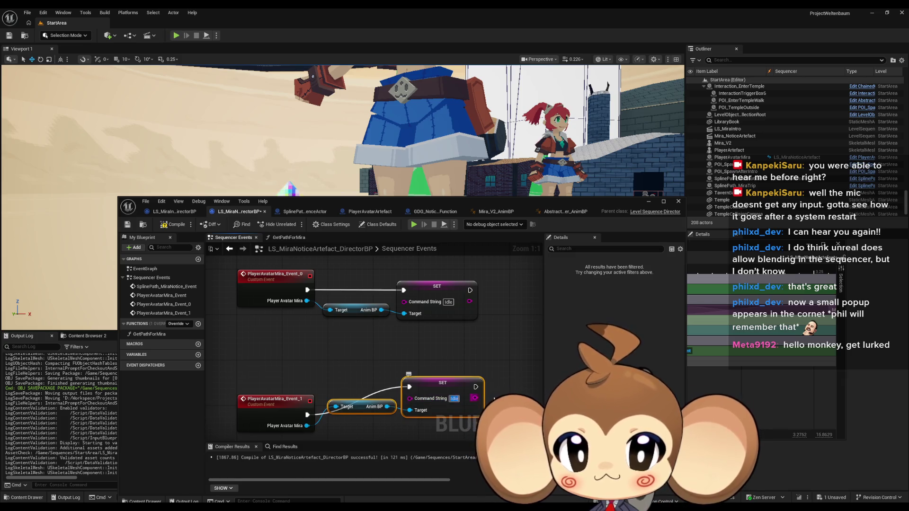
left_click_drag(444, 386, 442, 415)
left_click(471, 372)
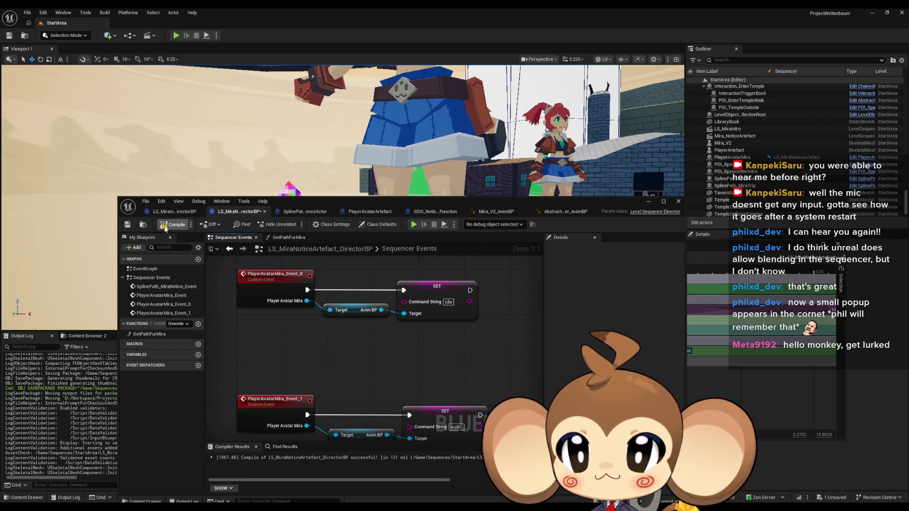
left_click(648, 201)
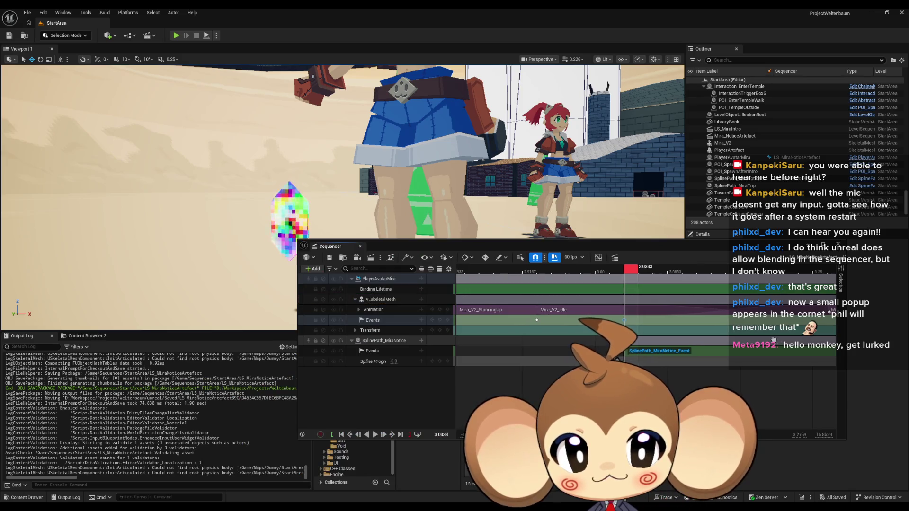
Save and close the LS_MiraNoticeArtefact sequence, then run and stop a test play.
scroll(543, 357, "down", 10)
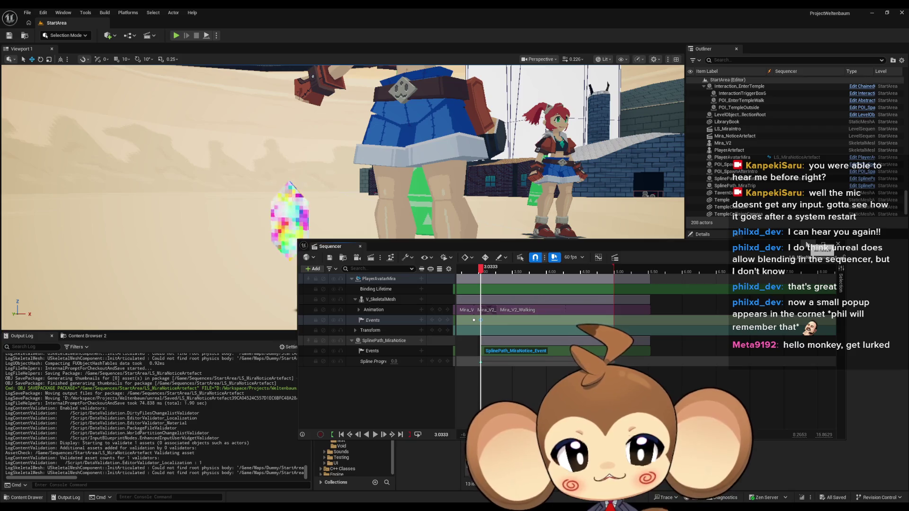
key("ctrl+s")
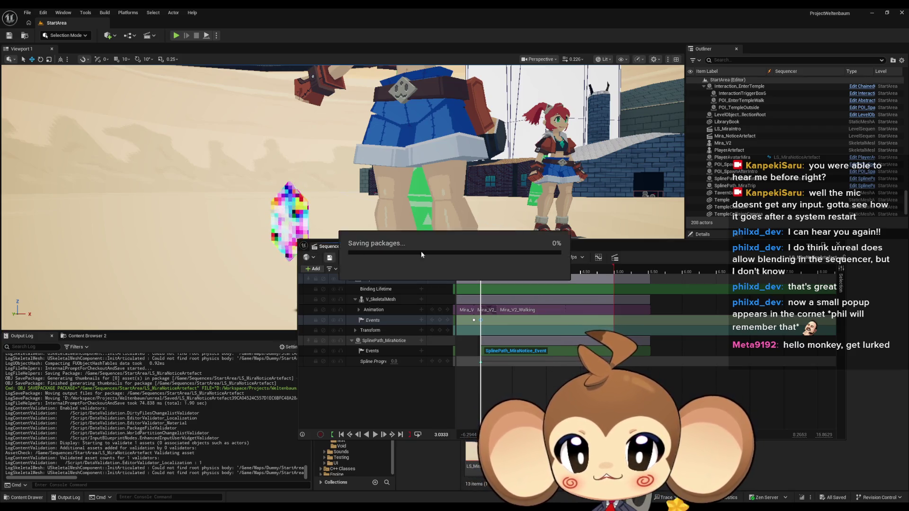
left_click(838, 244)
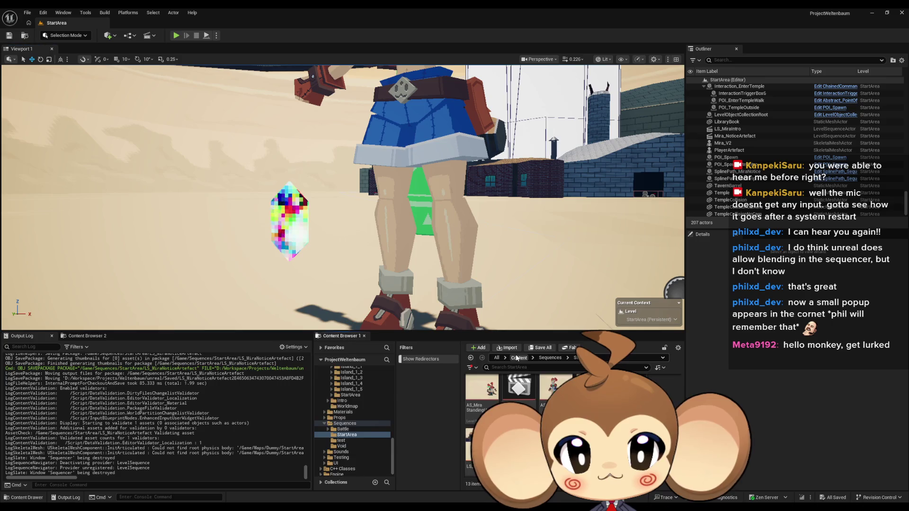
left_click(517, 358)
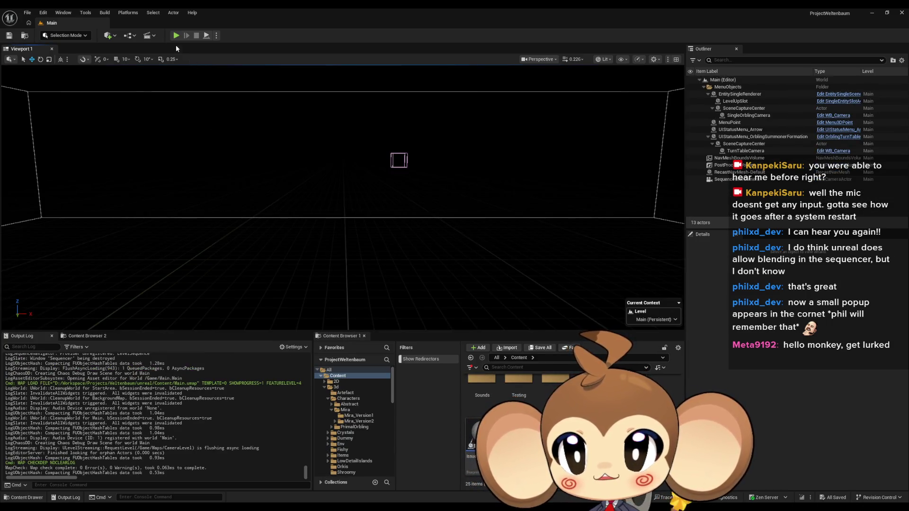
left_click(175, 36)
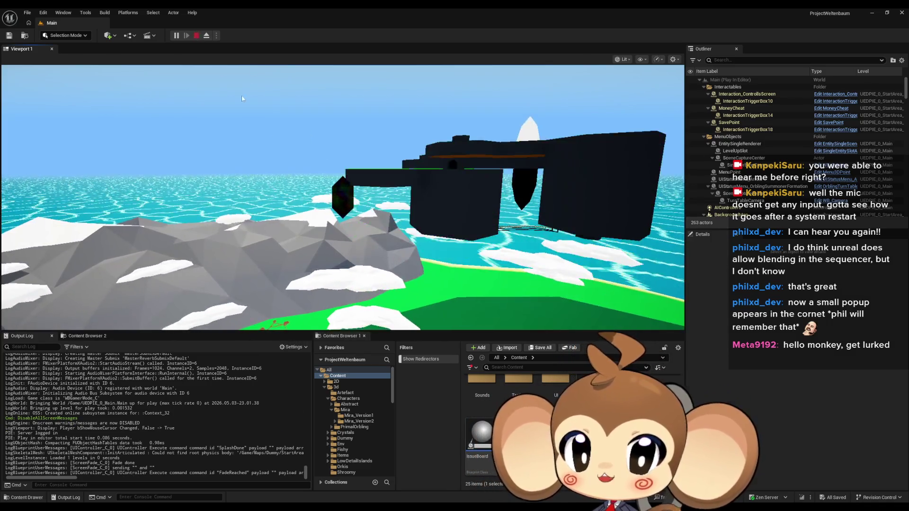
key("Escape")
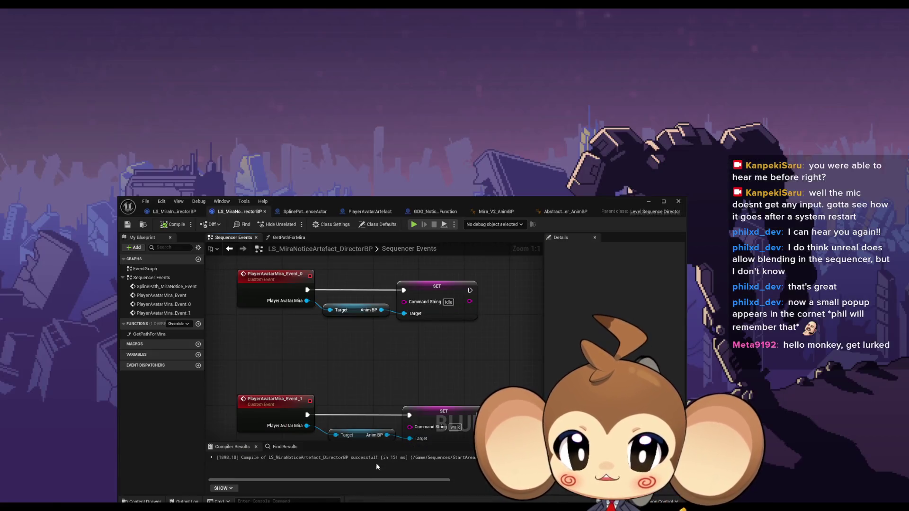
Bring the director Blueprint forward and open the GDG_NoticingFunction Blueprint.
left_click(376, 463)
scroll(418, 367, "up", 3)
left_click_drag(466, 348, 462, 410)
left_click(423, 211)
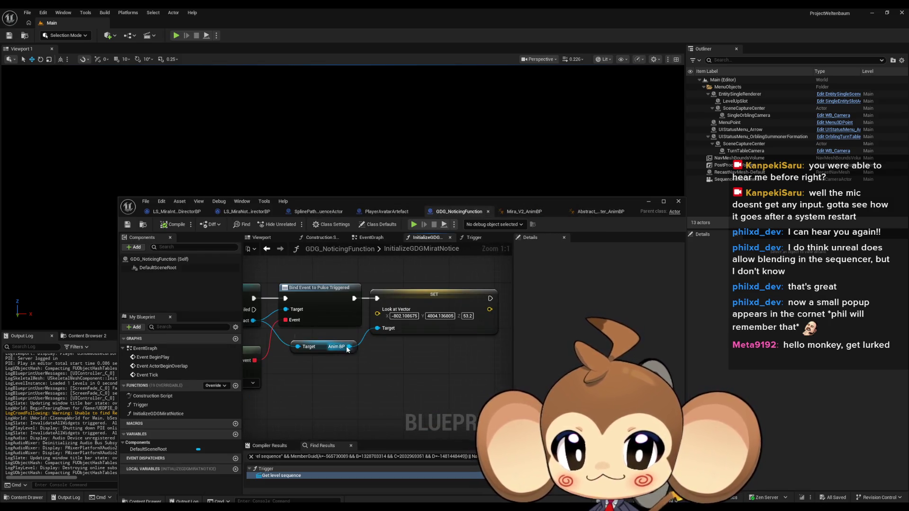
Add a SET Animation Switch Enum node on the Anim BP with WithLookAt, placed beside Look at Vector.
left_click_drag(396, 367, 397, 368)
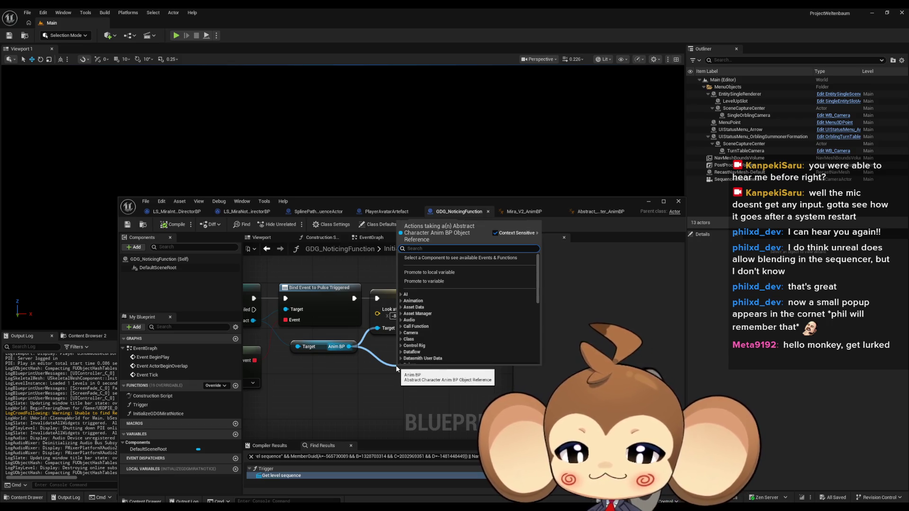
type("switch")
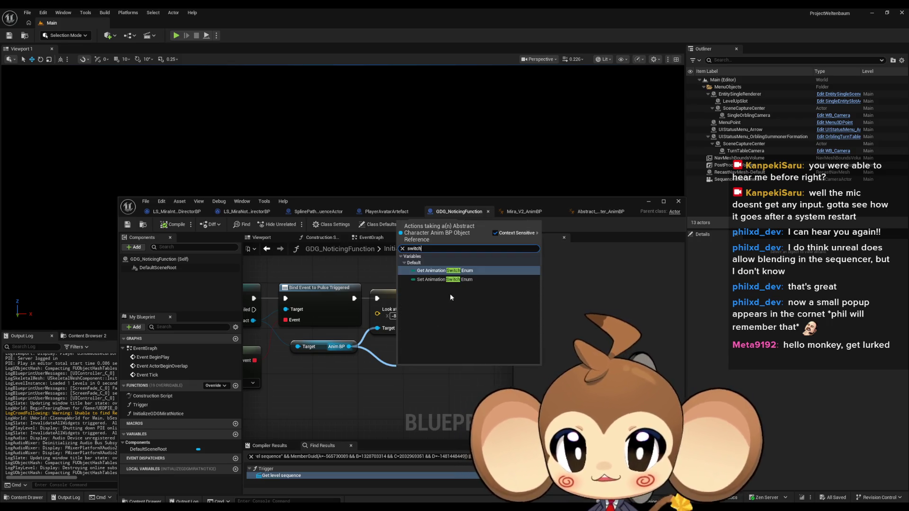
left_click(435, 280)
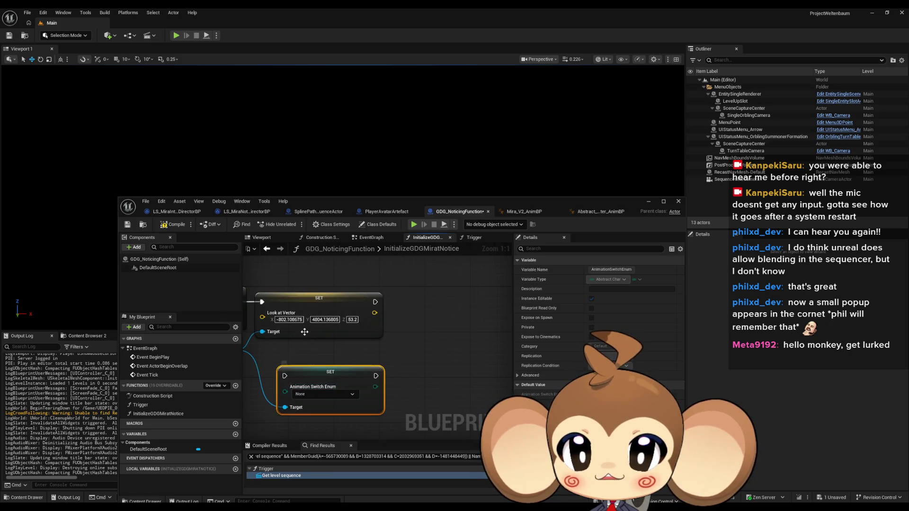
left_click(311, 395)
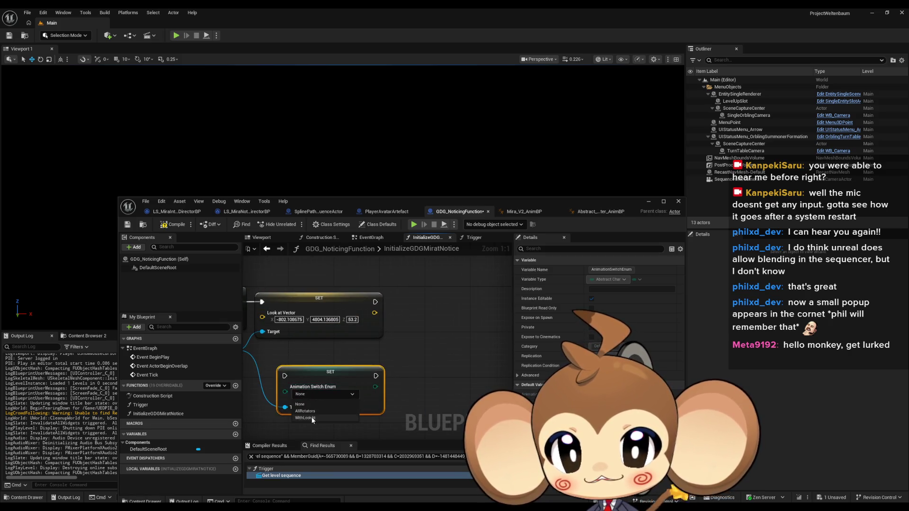
left_click(319, 418)
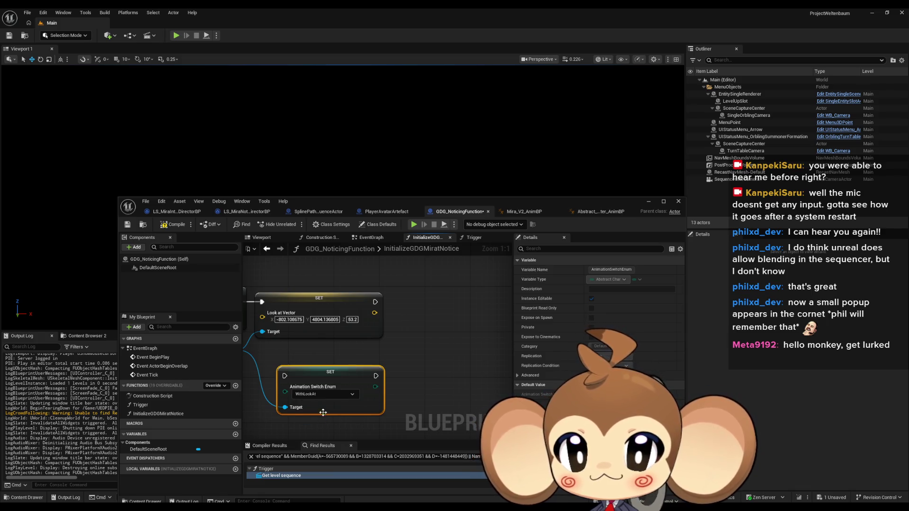
mouse_move(314, 374)
left_mouse_down()
mouse_move(439, 303)
mouse_move(432, 300)
left_mouse_up()
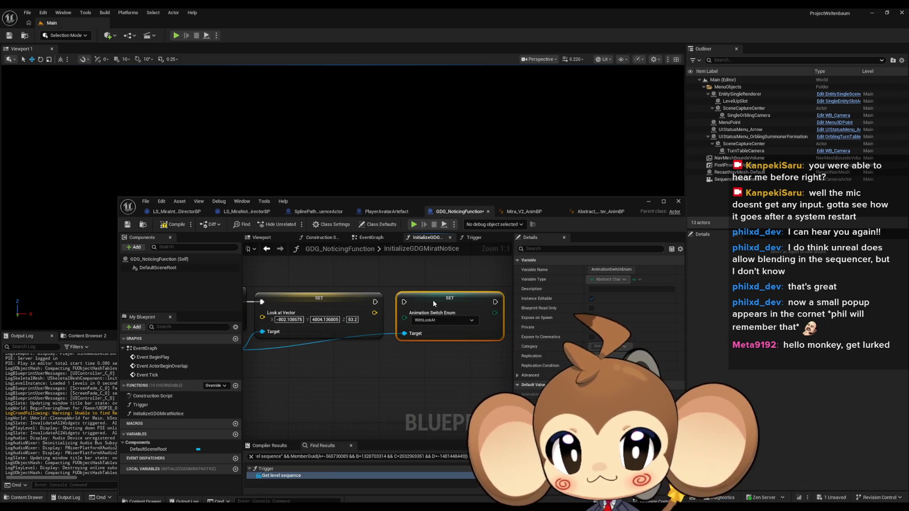
left_click(389, 391)
Review the Find, Cast, Bind and Create Event nodes, then save GDG_NoticingFunction.
scroll(354, 373, "down", 1)
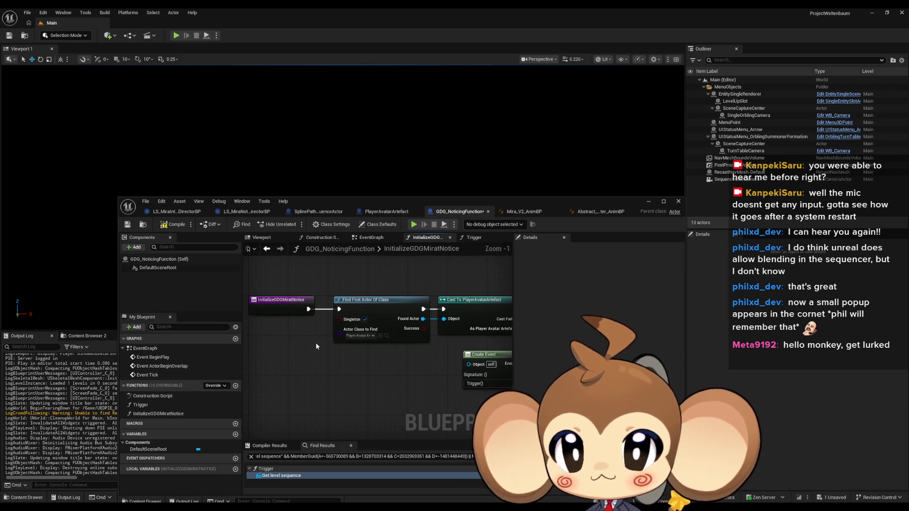
left_click_drag(411, 368, 156, 360)
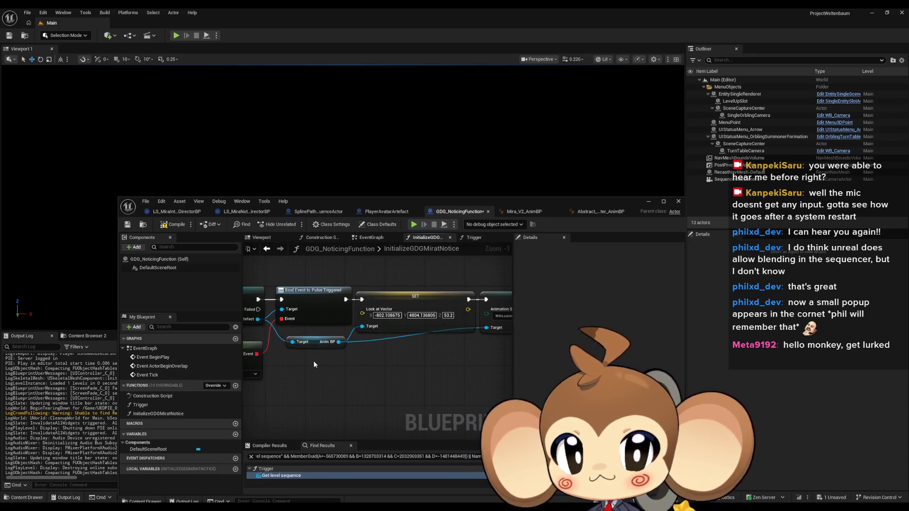
left_click_drag(324, 367, 611, 368)
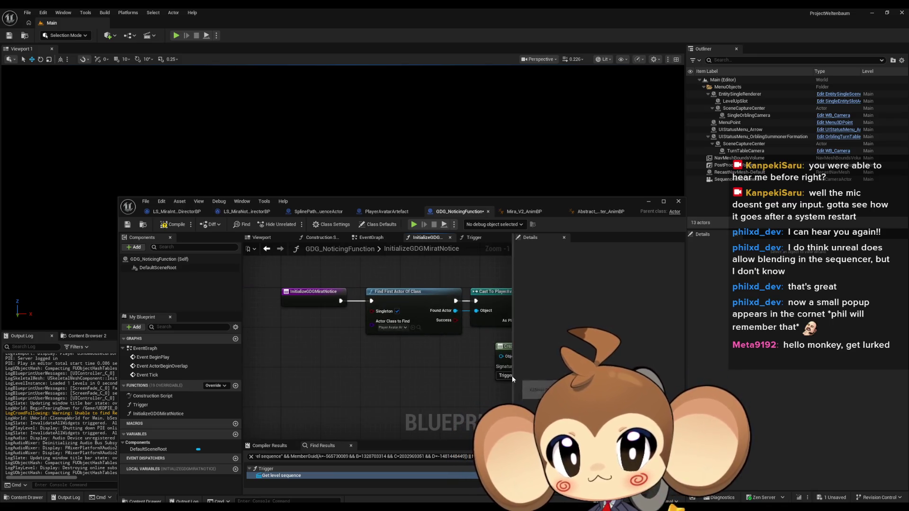
scroll(440, 338, "down", 2)
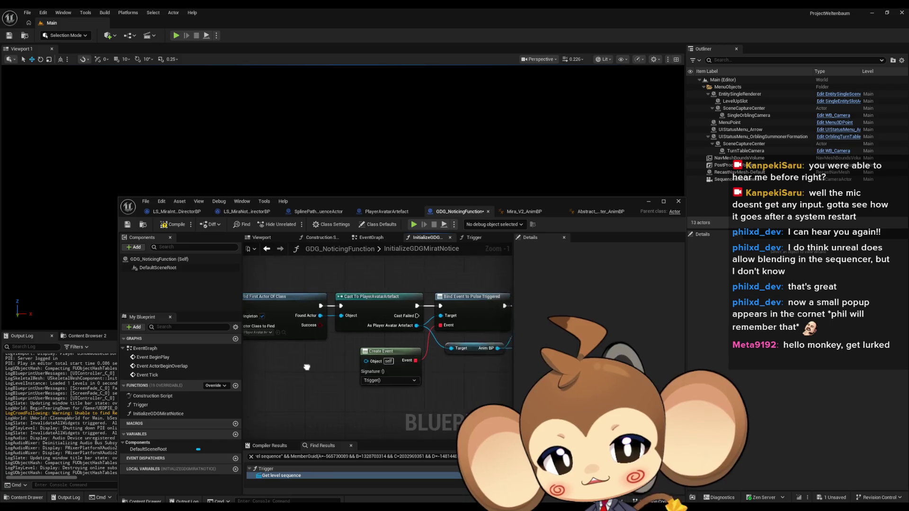
mouse_move(318, 298)
left_mouse_down()
mouse_move(459, 377)
mouse_move(350, 369)
mouse_move(364, 370)
left_mouse_up()
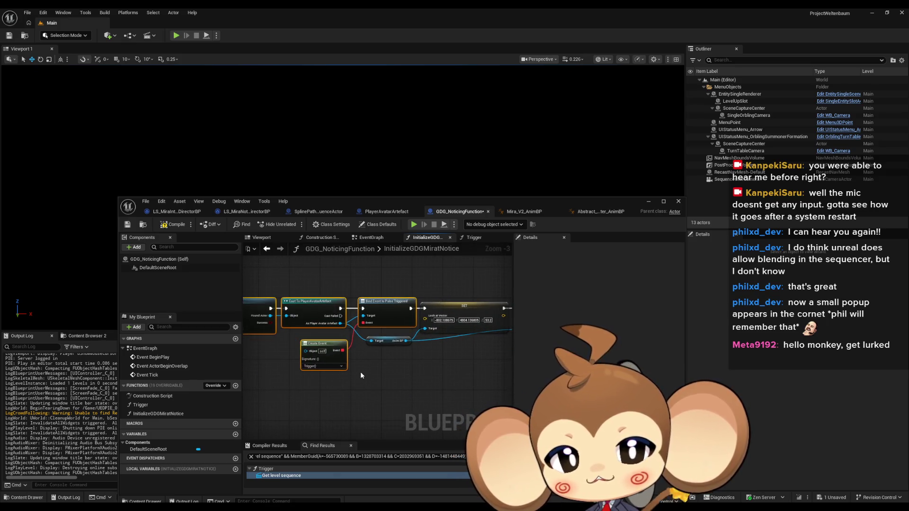
left_click_drag(360, 374, 281, 370)
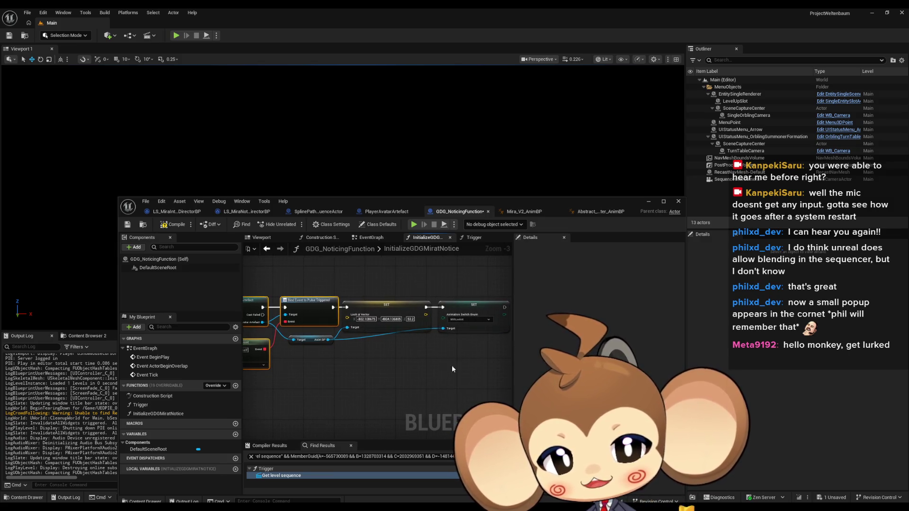
left_click(411, 362)
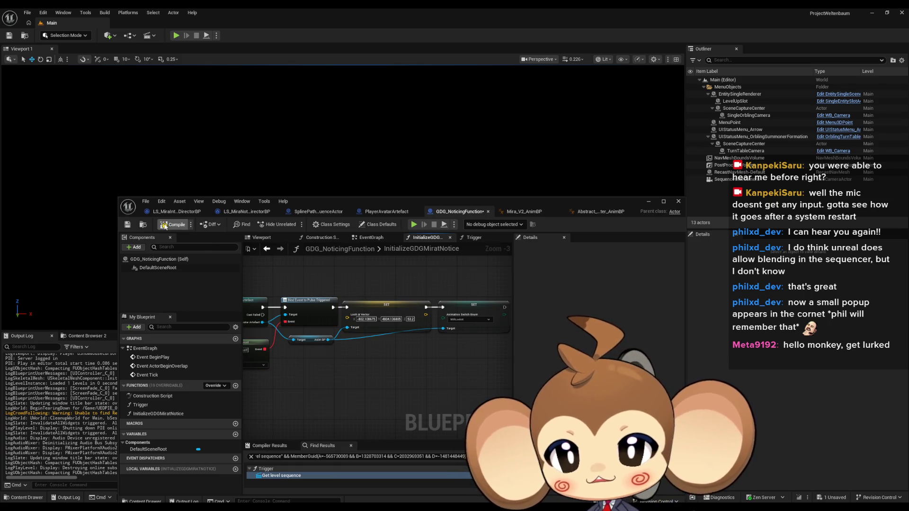
key("ctrl+s")
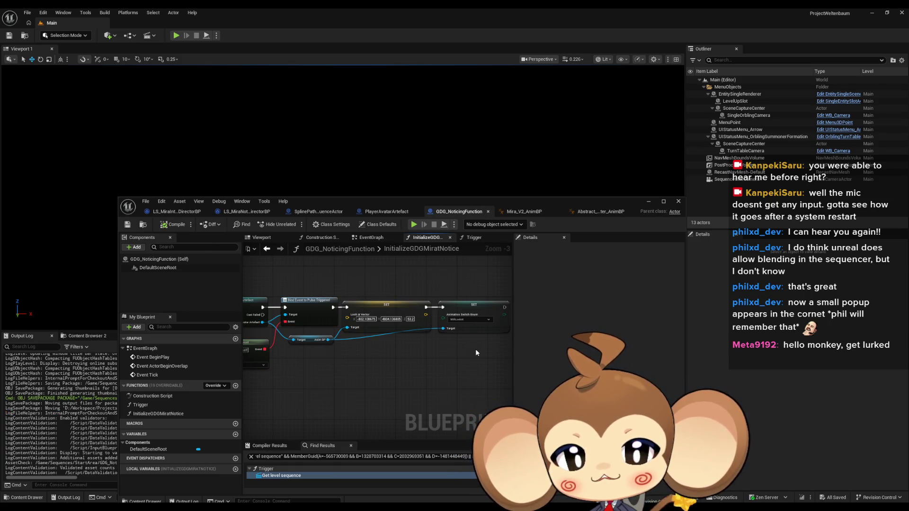
Inspect the Animation Switch Enum and Look at Vector SET nodes and their values.
left_click(473, 320)
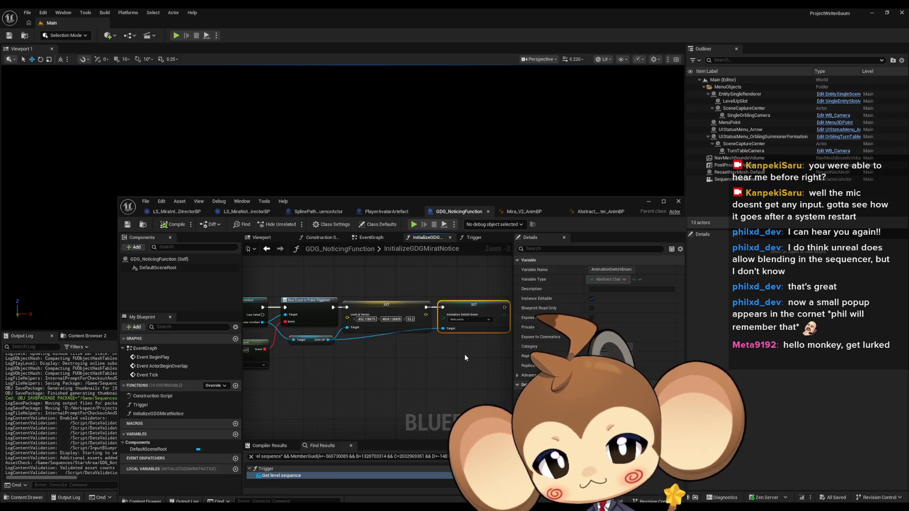
mouse_move(366, 277)
left_mouse_down()
mouse_move(418, 367)
mouse_move(549, 372)
left_mouse_up()
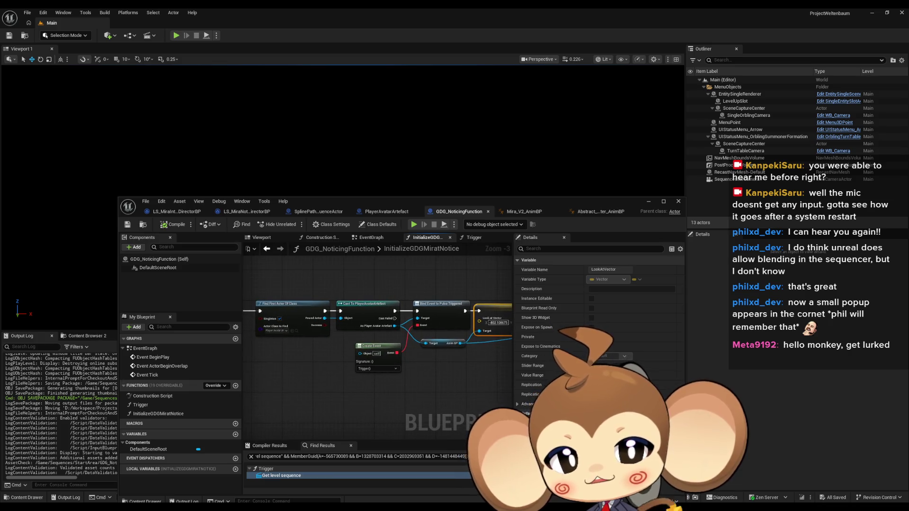
left_click_drag(530, 362, 448, 364)
mouse_move(479, 334)
left_mouse_down()
mouse_move(429, 326)
mouse_move(440, 297)
left_mouse_up()
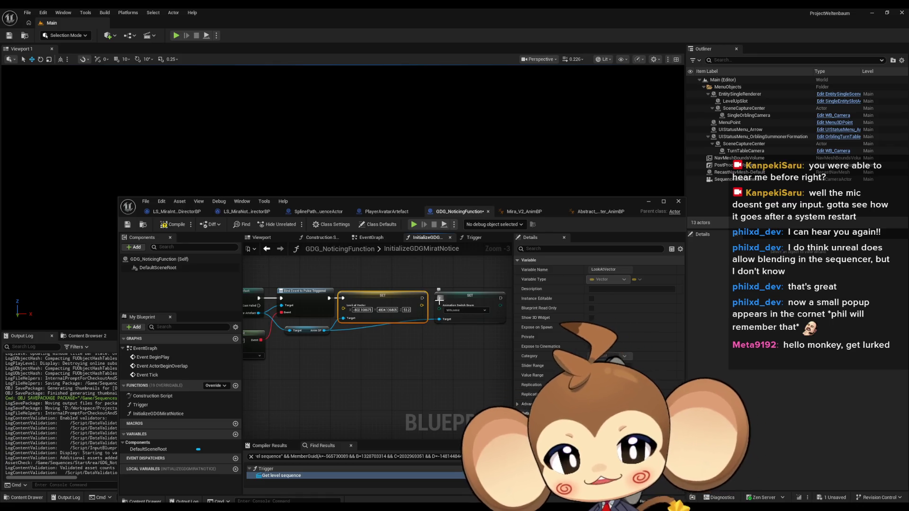
Compile and save the Blueprint, minimise its editor, and start a play test.
left_click(173, 227)
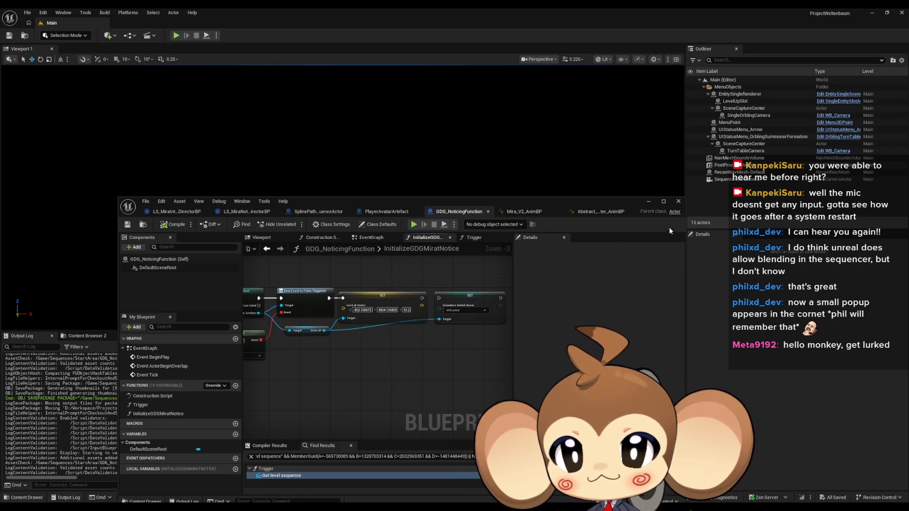
left_click(648, 201)
left_click(174, 35)
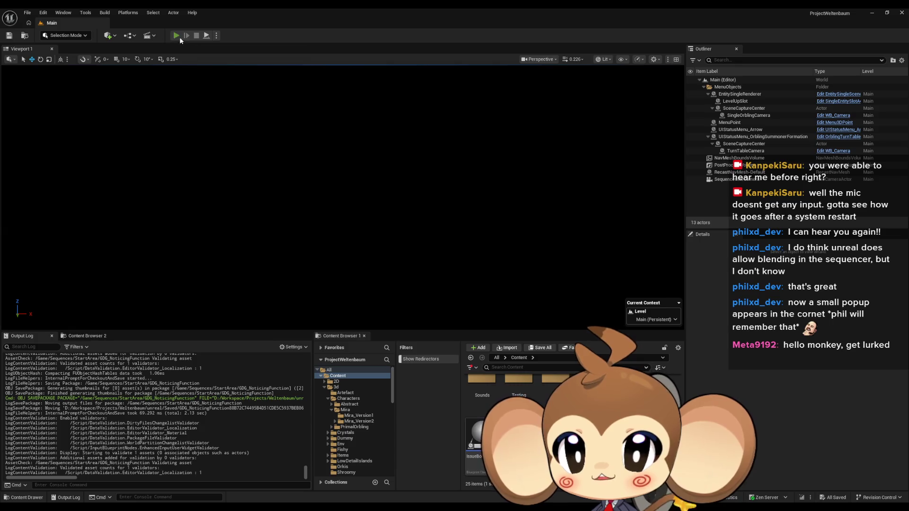